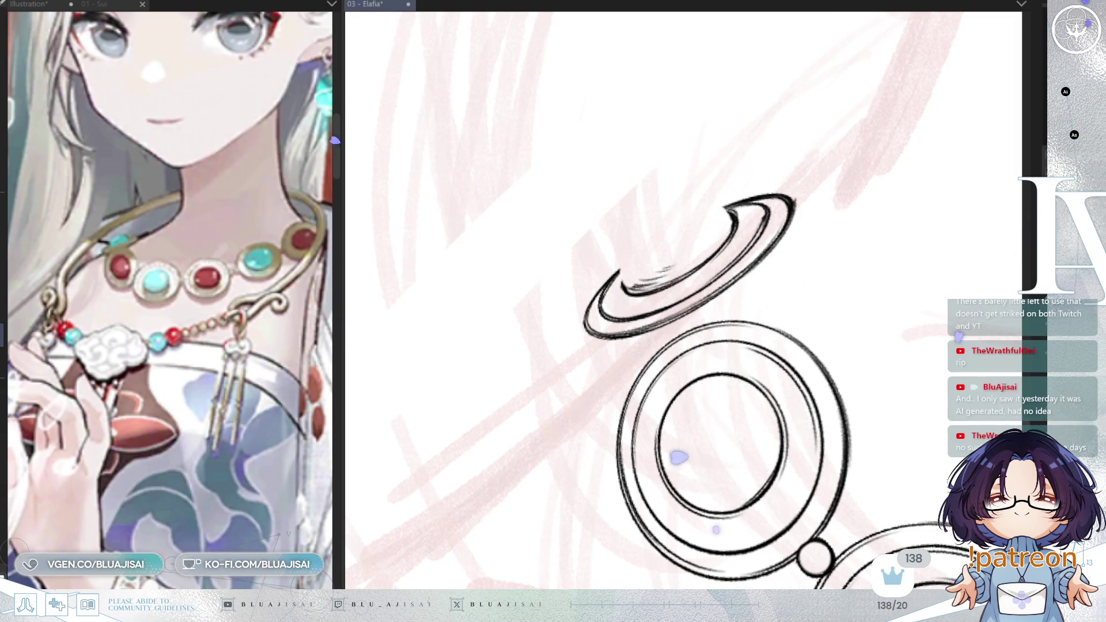
Step: Ink the curved dome top of the ringed planet bead using an ellipse guide on a tilted view
mouse_move(780, 42)
mouse_down()
mouse_move(757, 62)
mouse_move(723, 236)
mouse_up()
drag(636, 238, 813, 327)
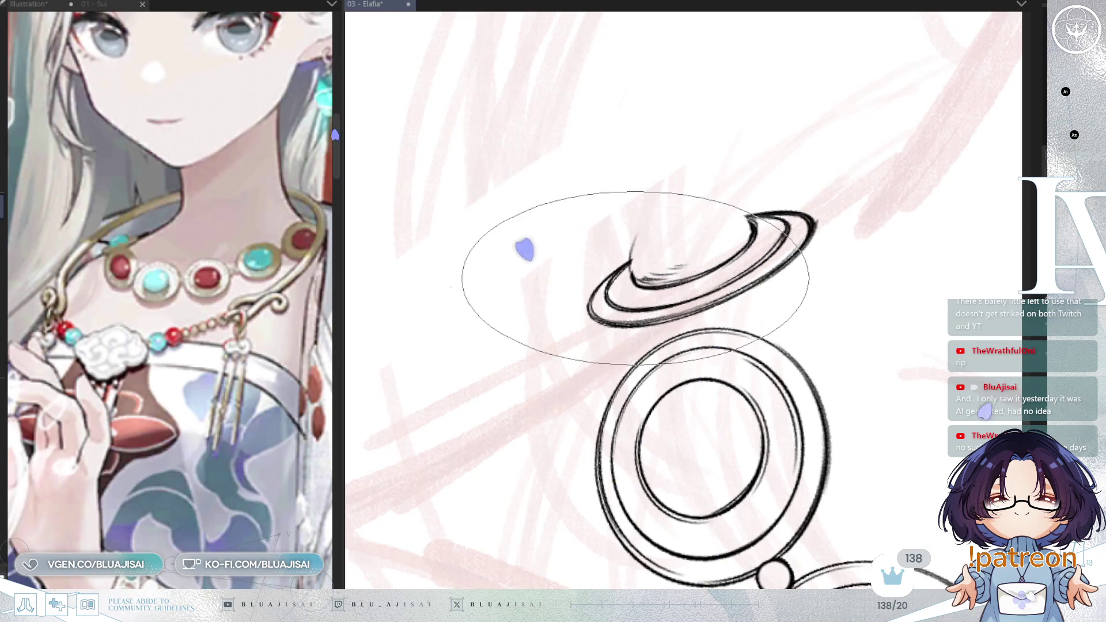
mouse_move(633, 254)
mouse_down()
mouse_move(689, 203)
mouse_move(745, 215)
mouse_up()
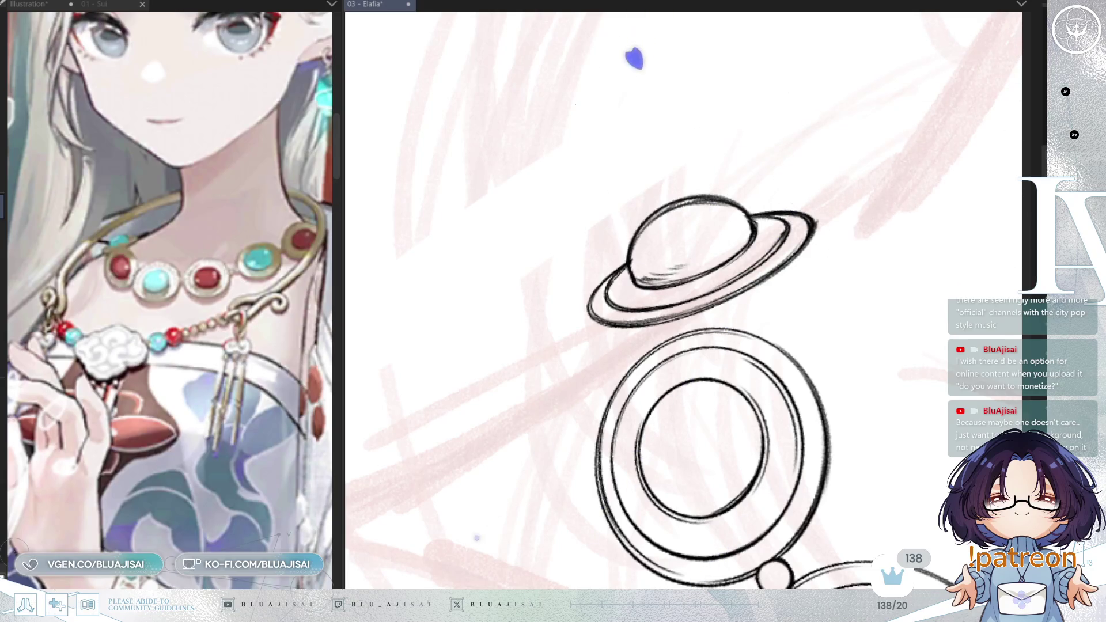
drag(577, 148, 498, 186)
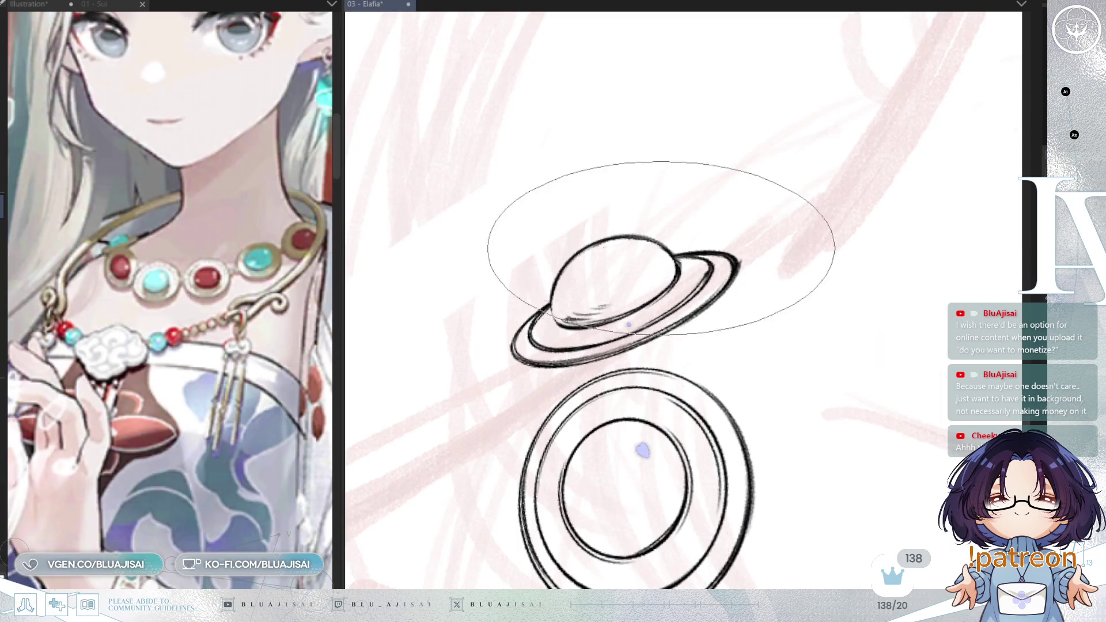
key(Delete)
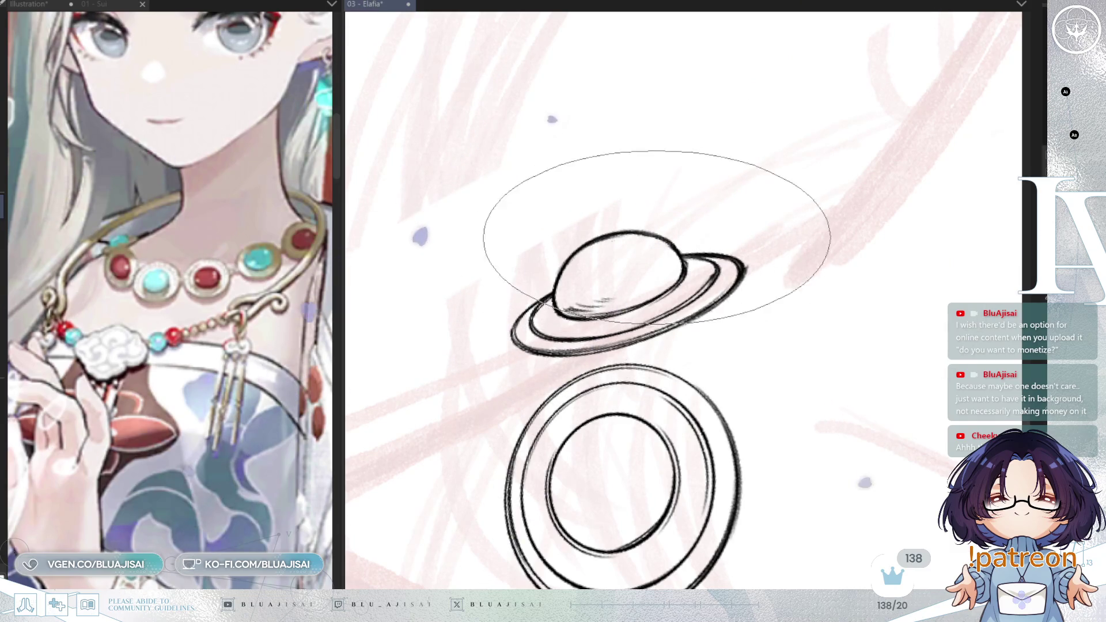
Step: Draw a small link circle joining the planet bead to the large ring below, redoing it for placement
drag(669, 245, 765, 240)
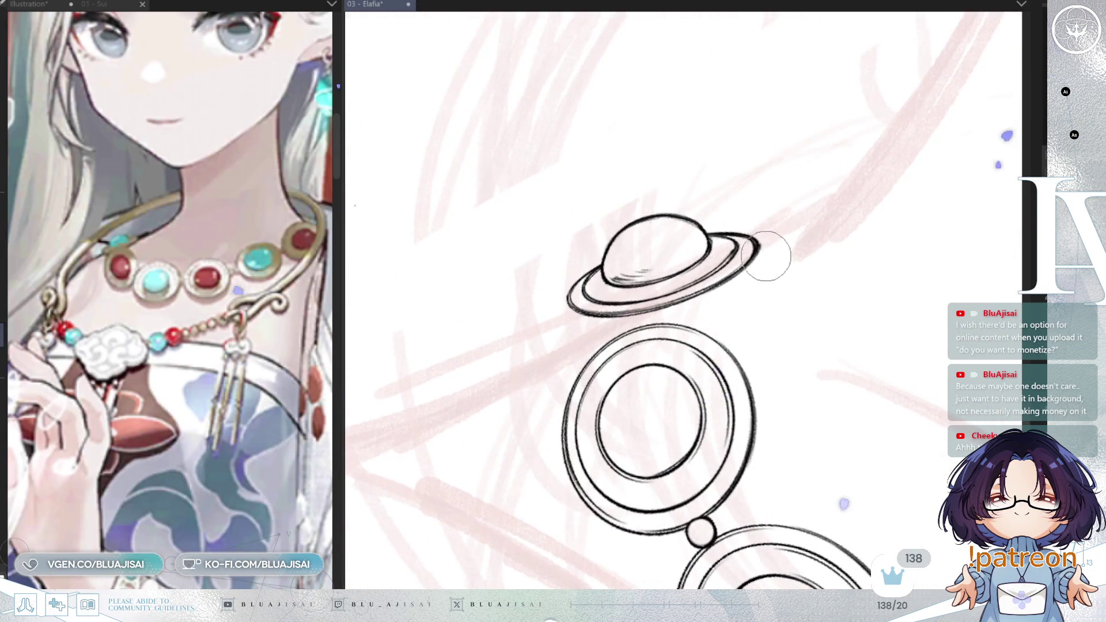
drag(682, 303, 726, 311)
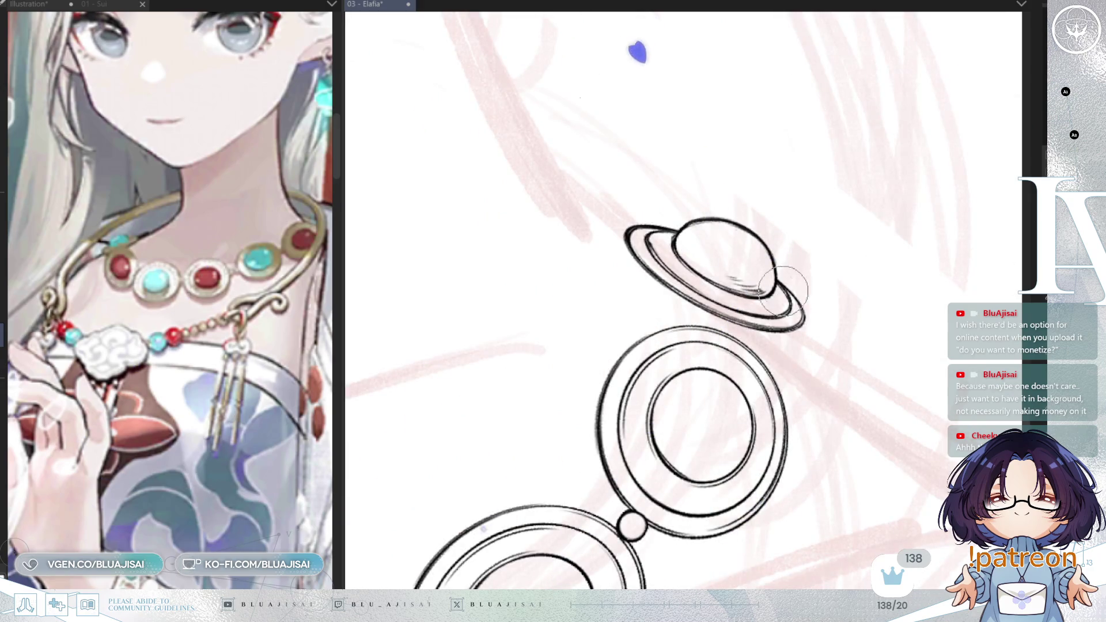
key(bracketright)
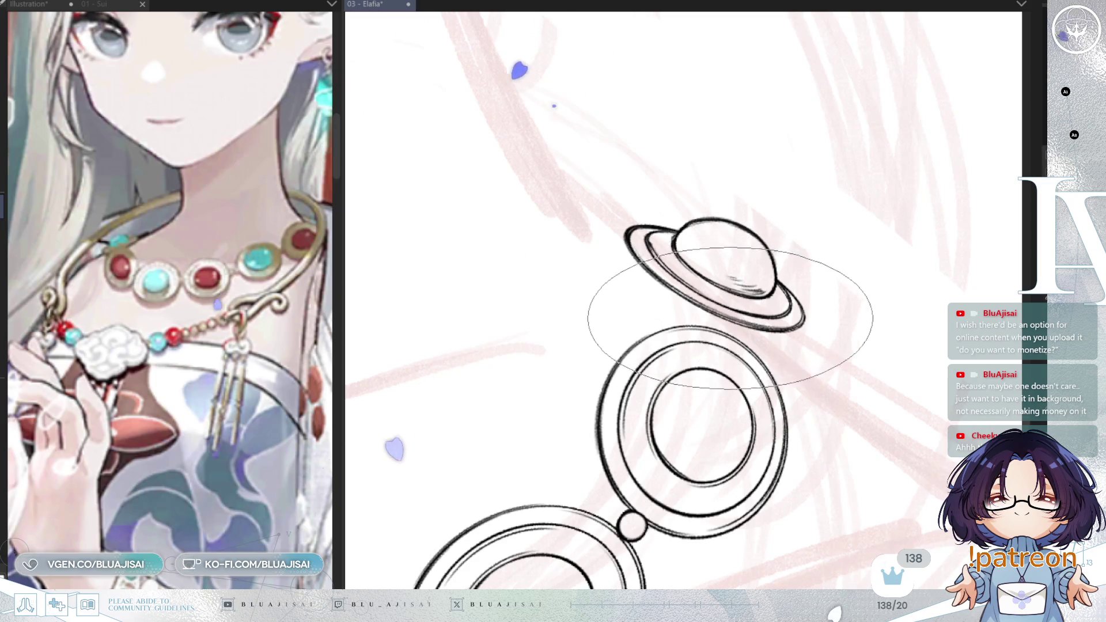
drag(722, 307, 728, 306)
key(ctrl+z)
key(ctrl+z)
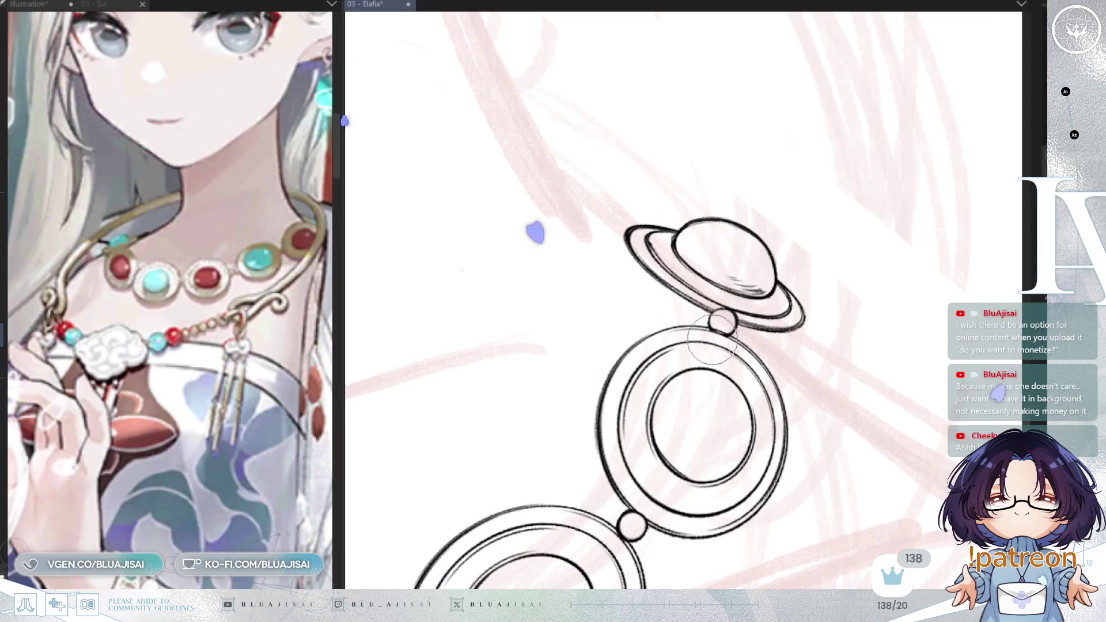
scroll(847, 279, up, 1)
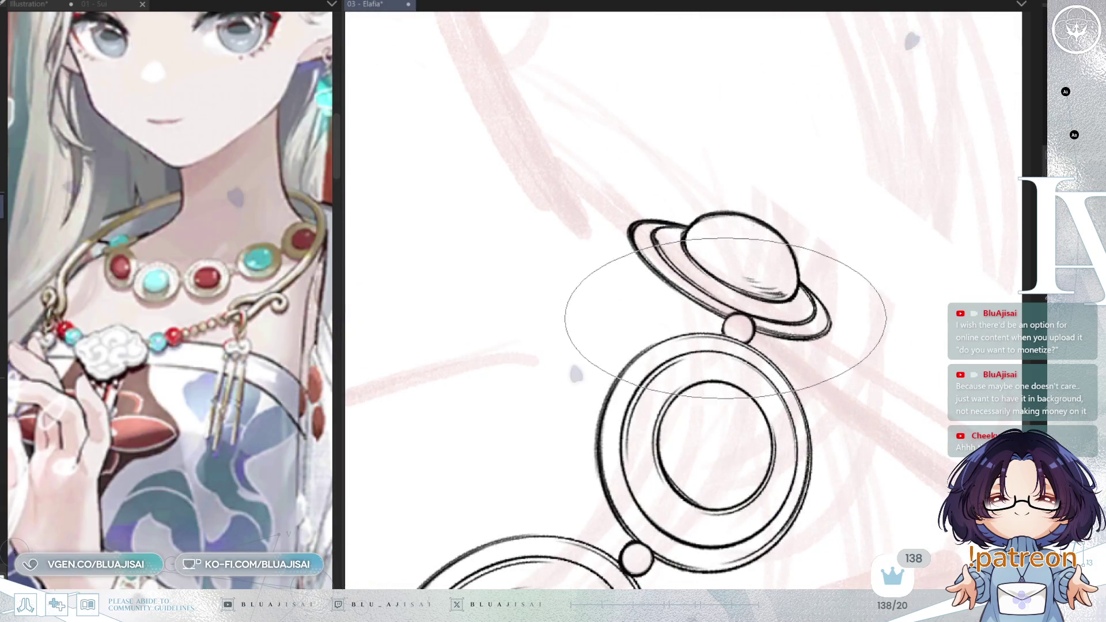
scroll(718, 312, down, 2)
scroll(704, 309, down, 1)
scroll(716, 292, down, 1)
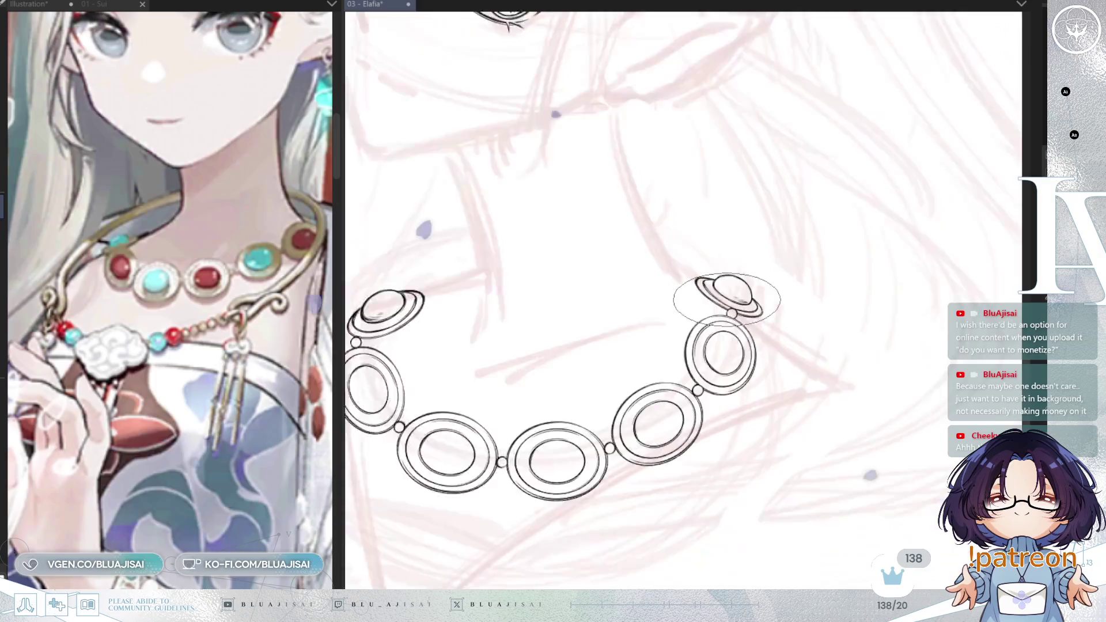
scroll(740, 292, down, 1)
scroll(704, 371, down, 2)
scroll(703, 348, down, 1)
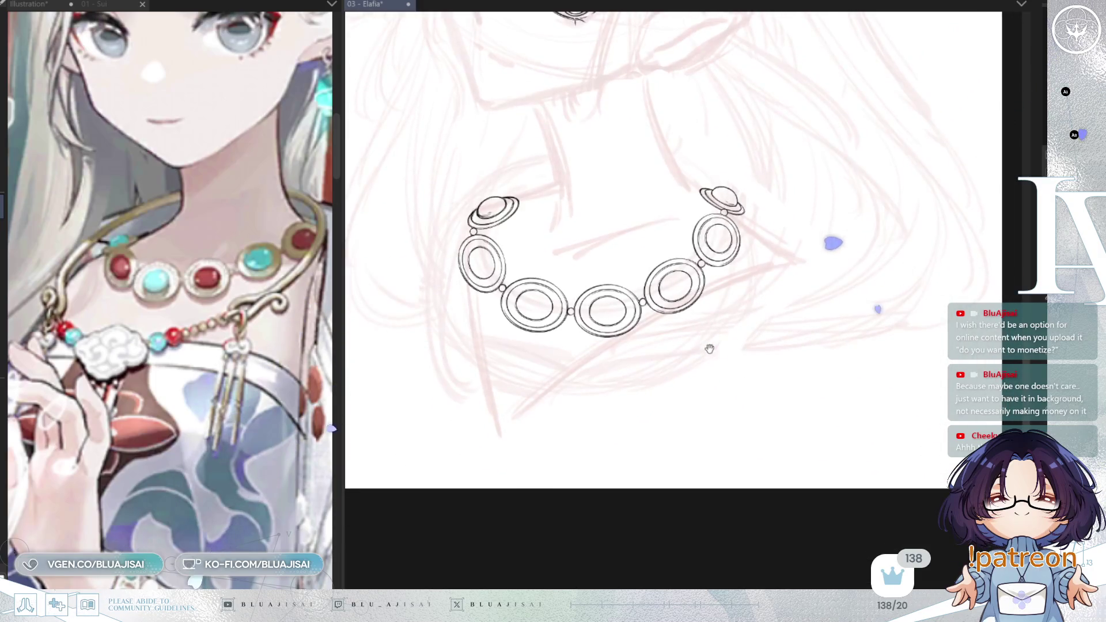
Step: Centre the full necklace with the inked face, ear and neck lines in view
drag(776, 304, 790, 342)
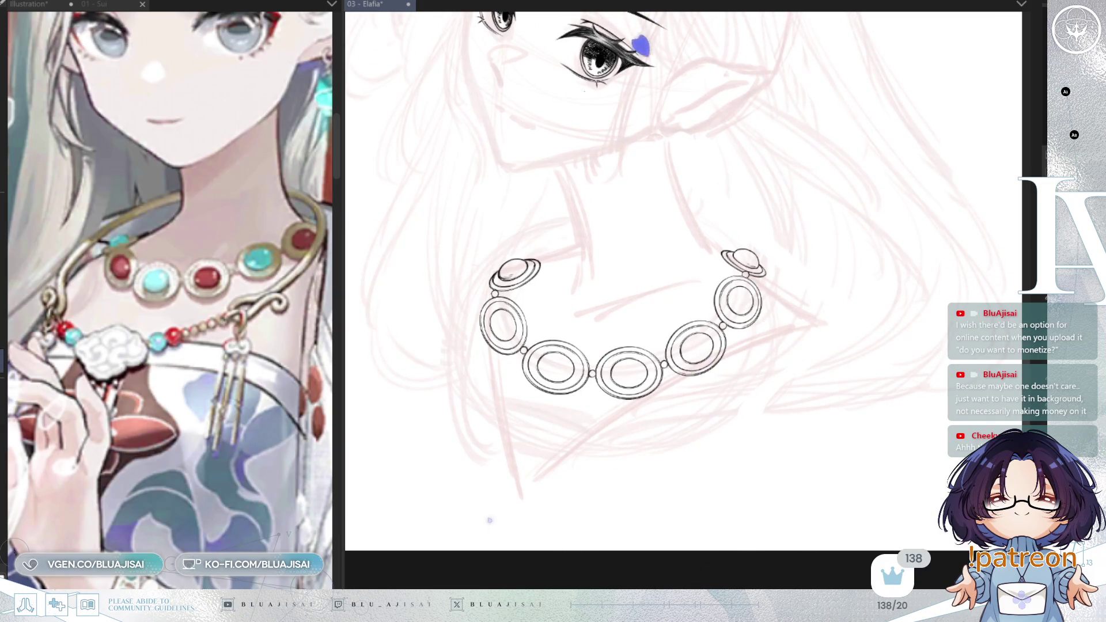
scroll(985, 312, up, 1)
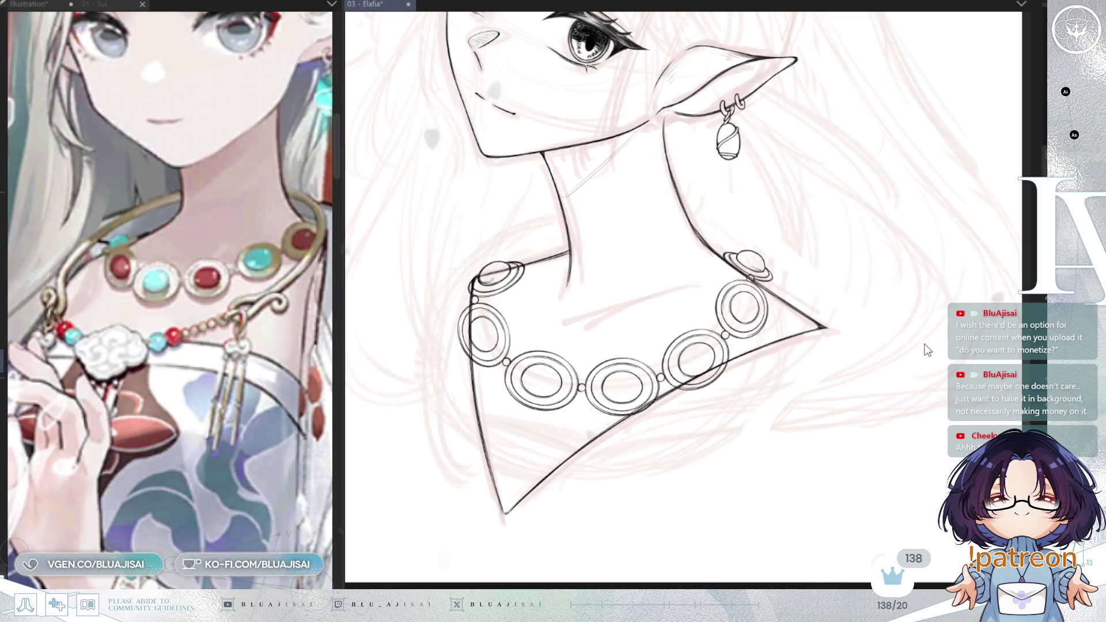
Step: Restart the necklace transform and skew its right side downward
key(ctrl+t)
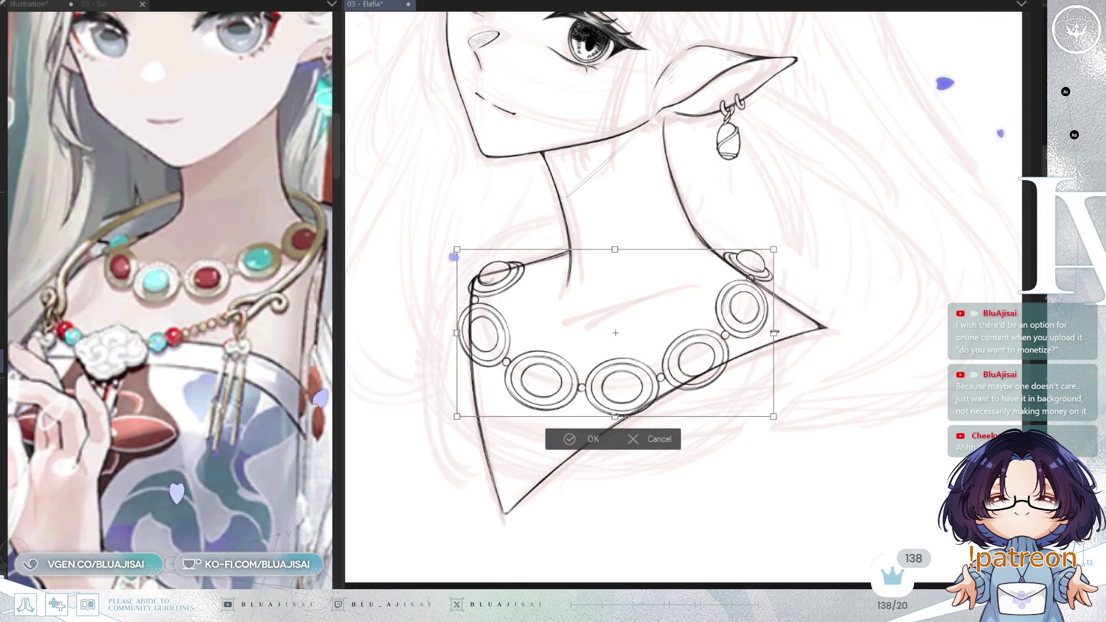
click(676, 439)
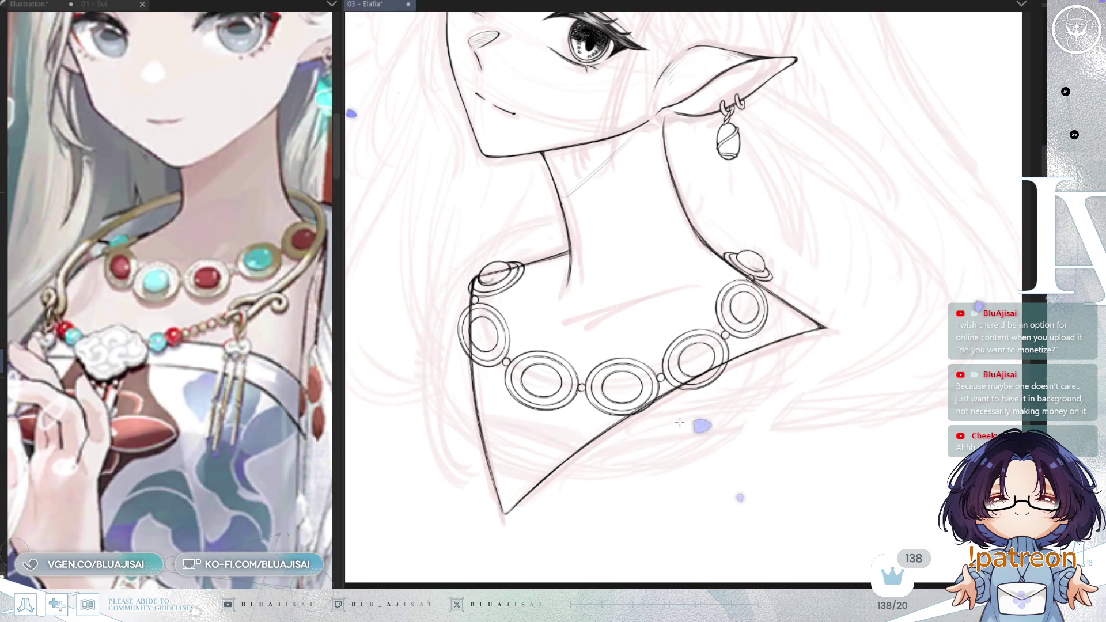
key(ctrl+t)
drag(777, 337, 776, 346)
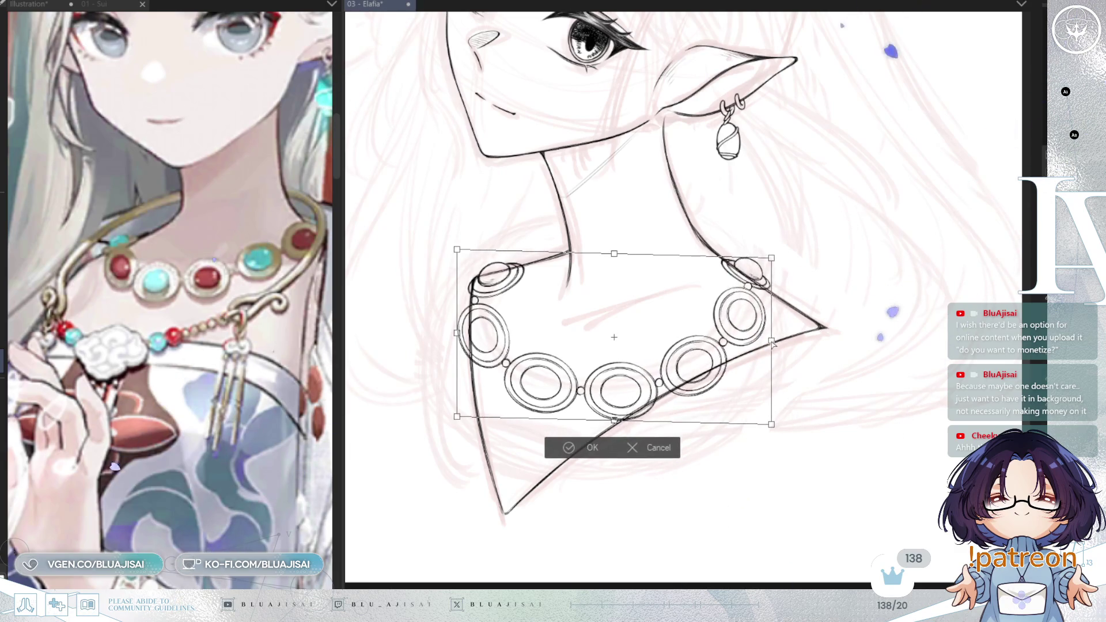
Step: Rotate the necklace slightly clockwise, raise its right side and apply the transform
drag(847, 288, 851, 297)
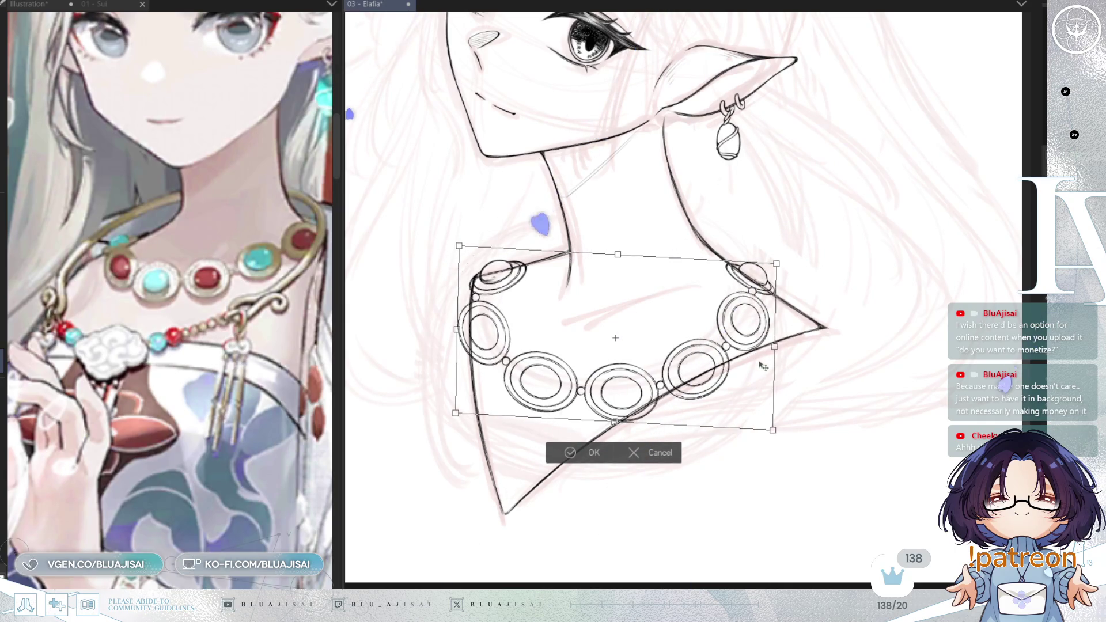
drag(771, 424, 771, 422)
drag(774, 346, 773, 344)
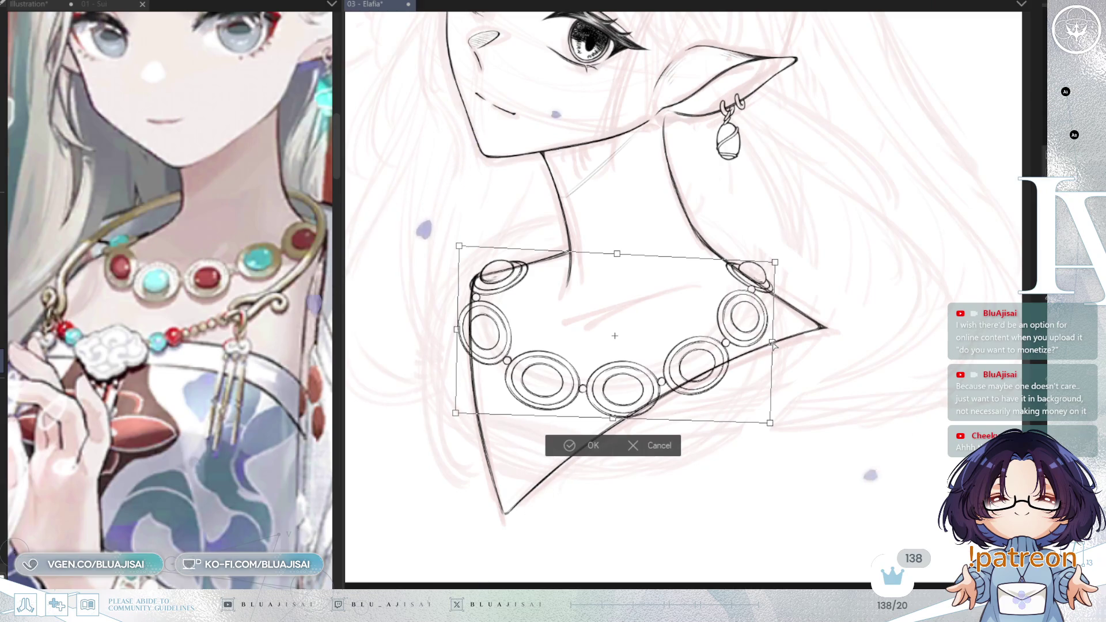
click(568, 446)
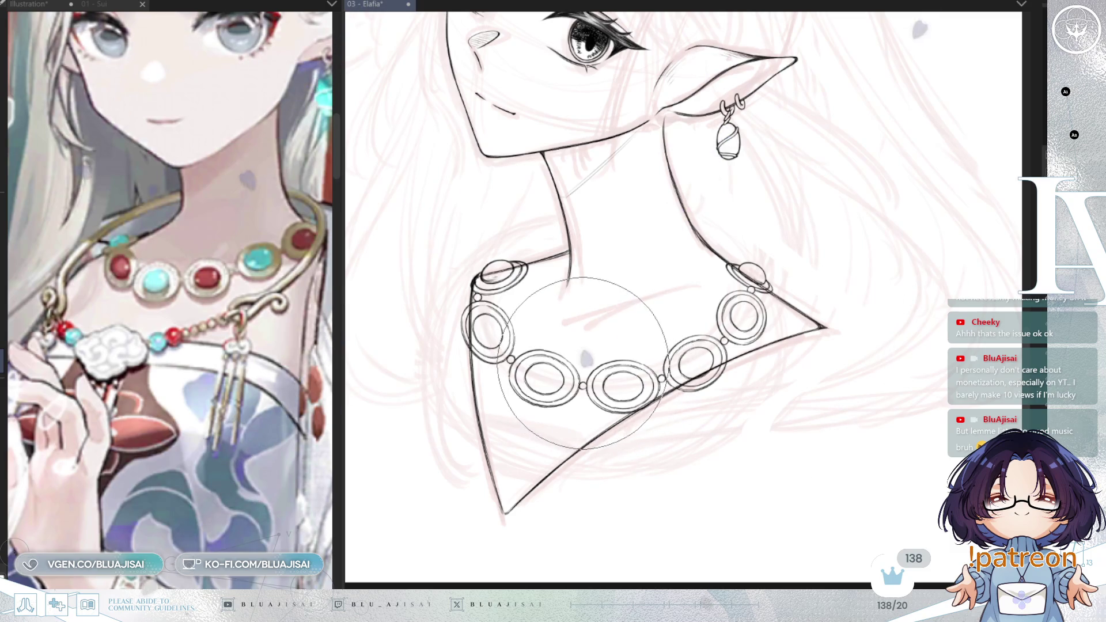
Step: Extend the left neck line past the necklace and shrink the brush for cleanup
drag(569, 259, 563, 298)
key(bracketleft)
key(bracketleft)
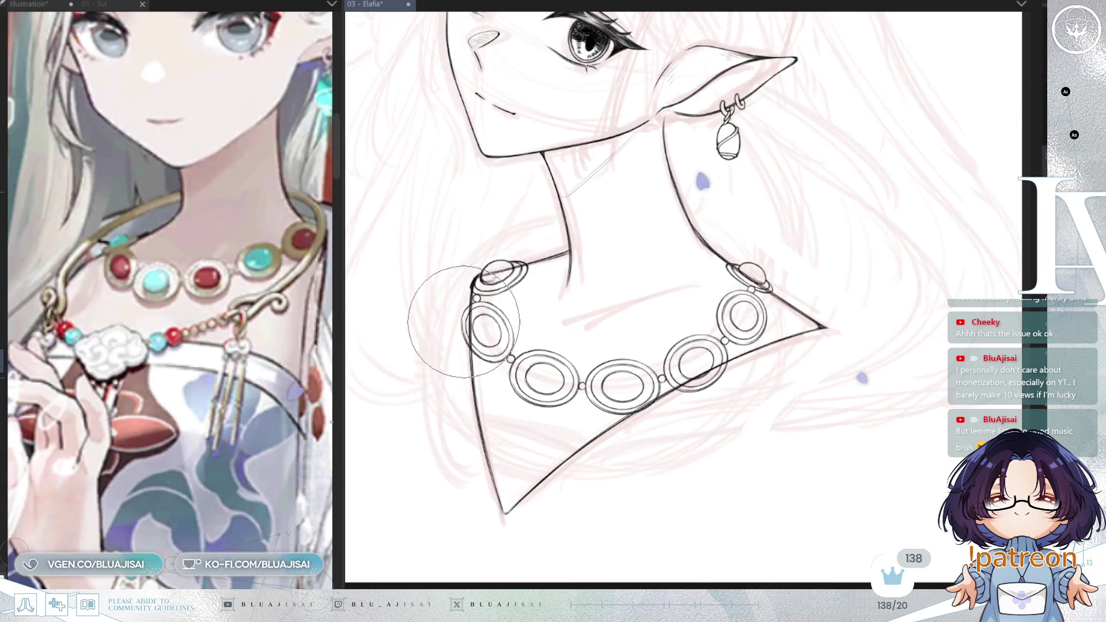
scroll(877, 259, down, 1)
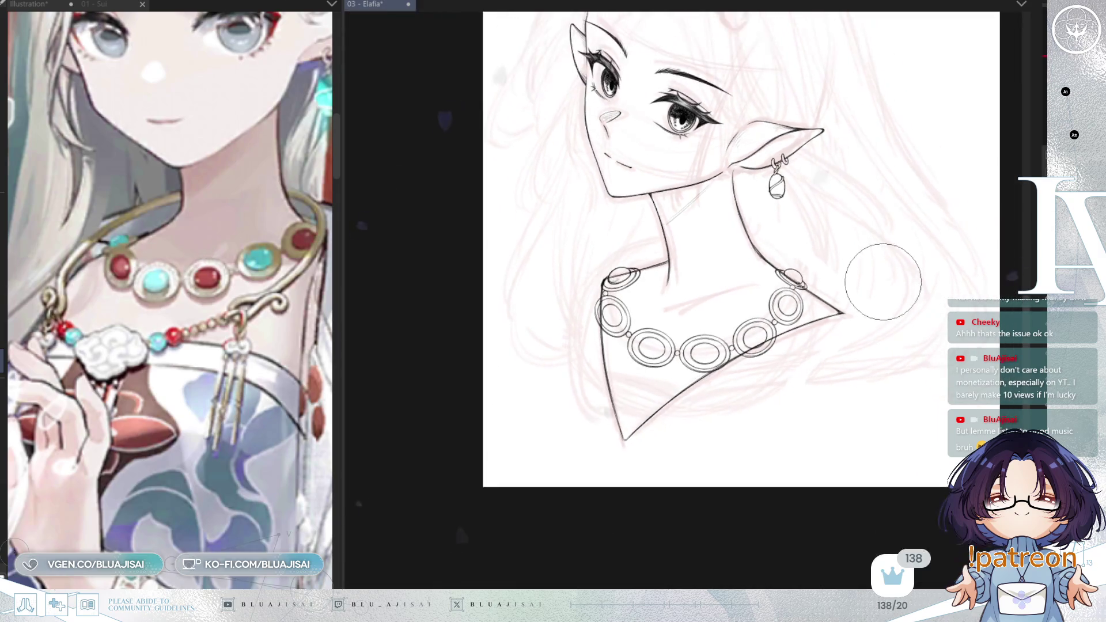
Step: Mirror the view, restart the necklace transform and reshape its right, bottom and left sides
key(h)
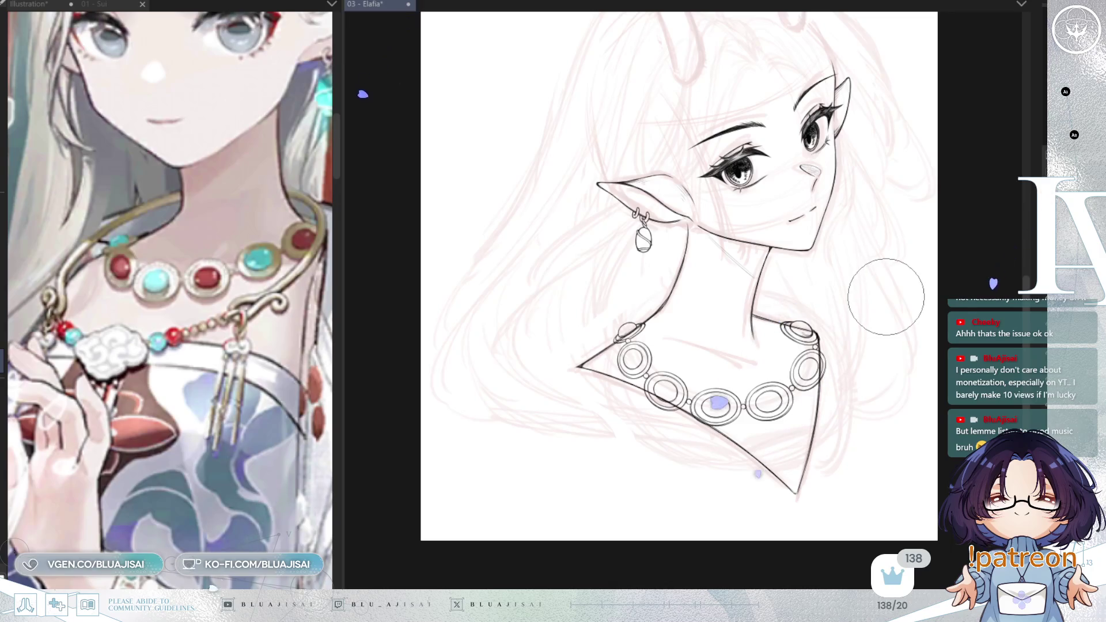
key(ctrl+t)
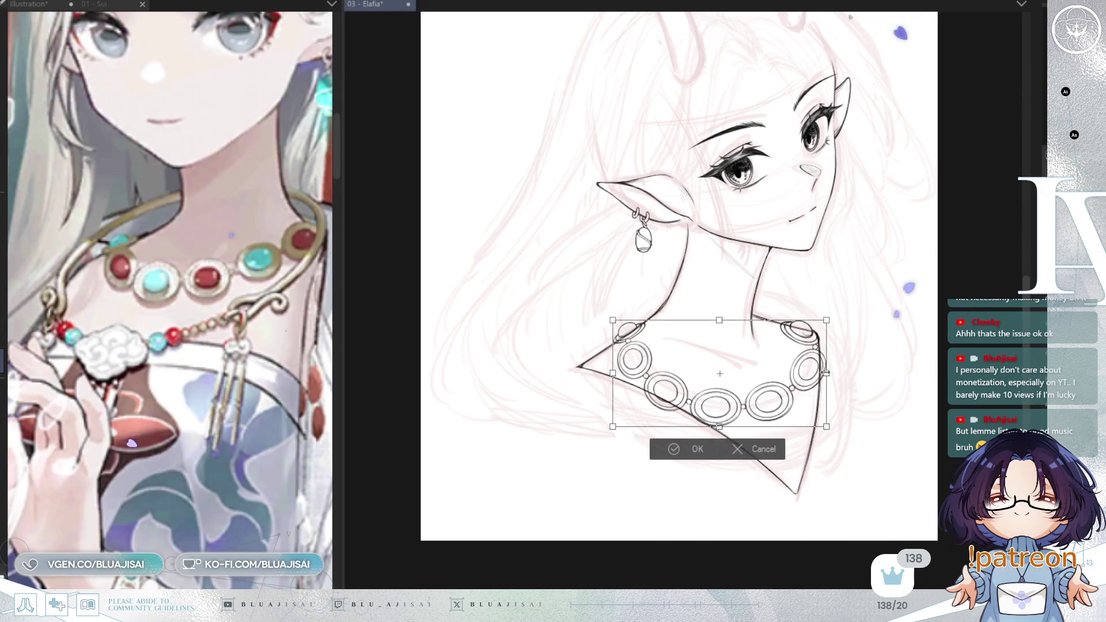
key(Return)
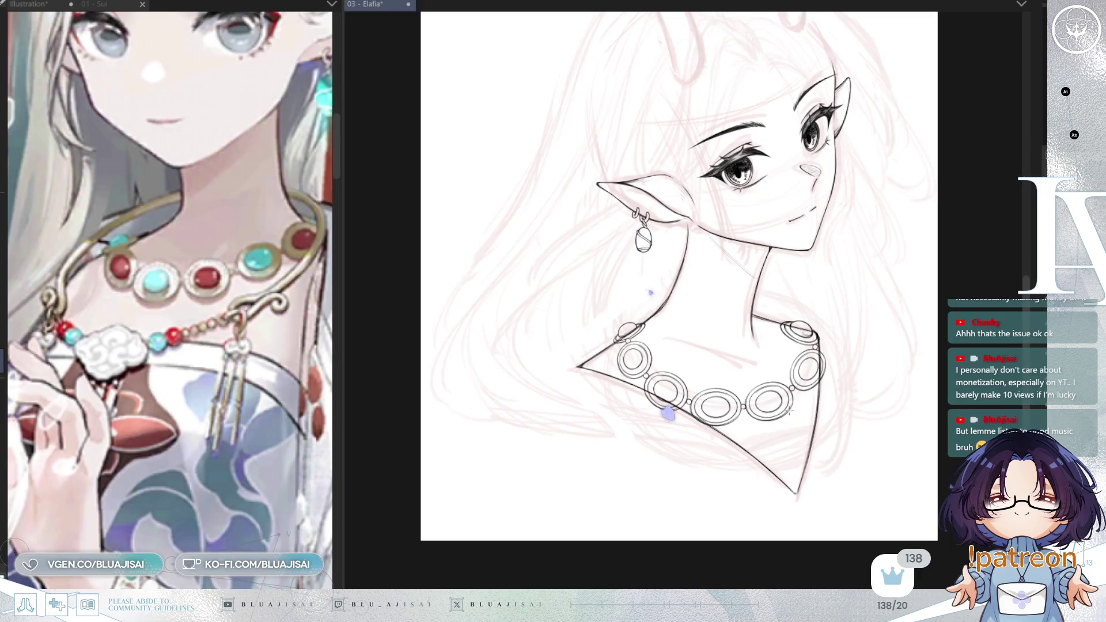
key(ctrl+t)
drag(828, 374, 822, 372)
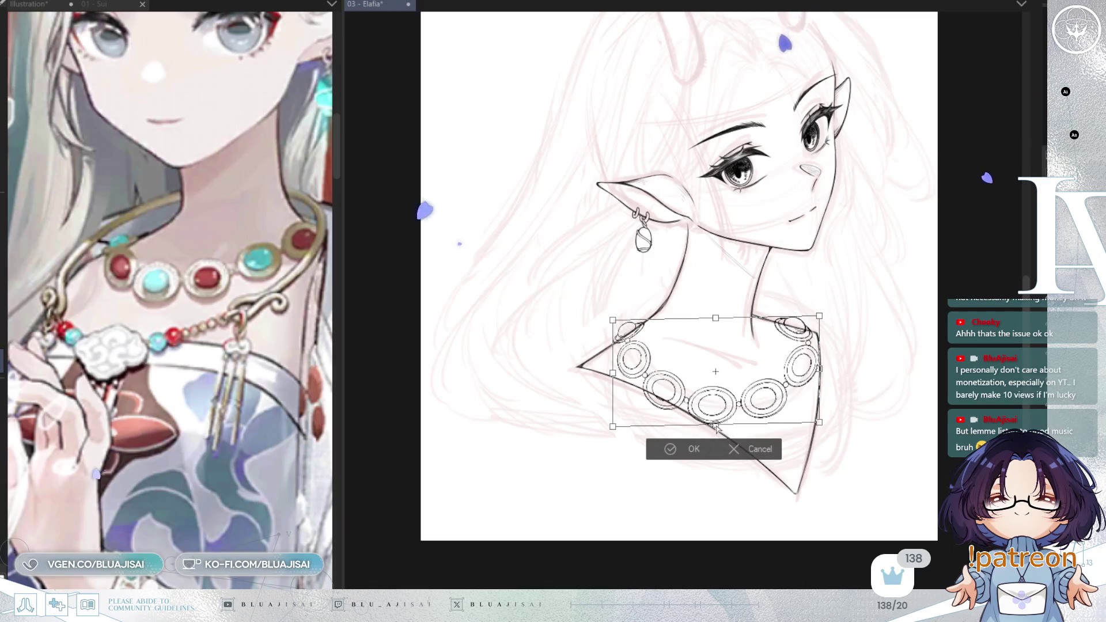
drag(717, 424, 721, 428)
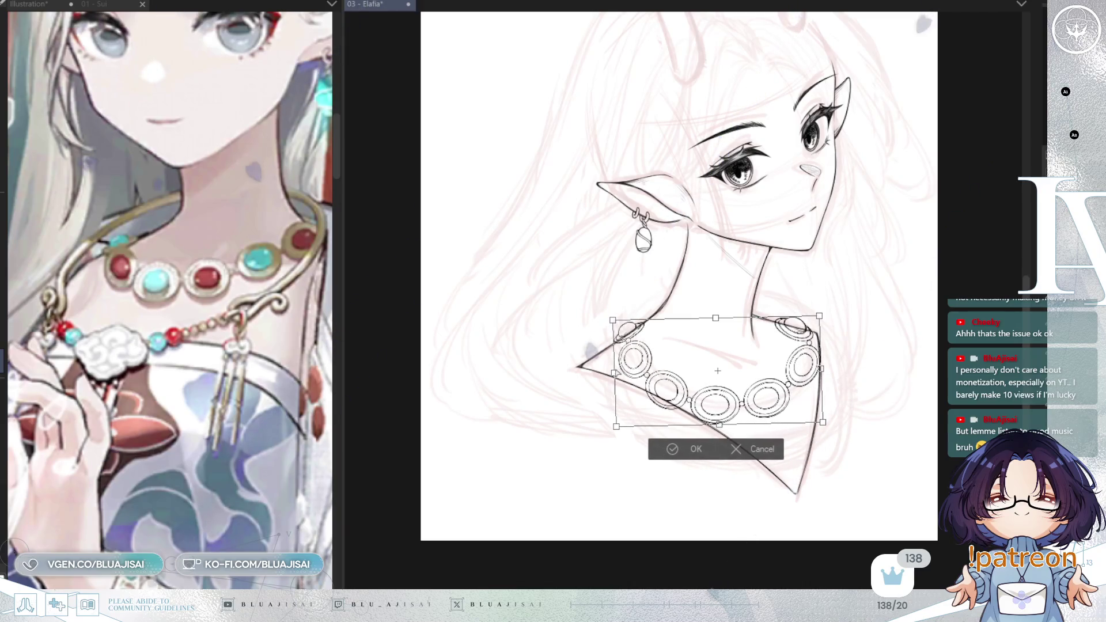
drag(614, 373, 610, 380)
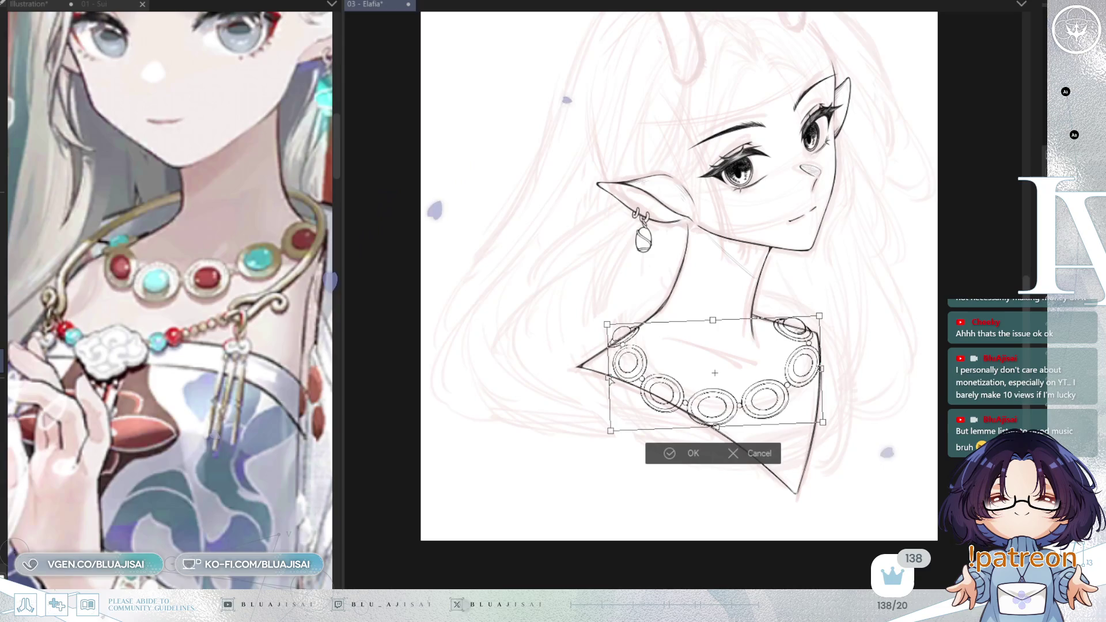
Step: Stretch the necklace slightly wider and lower along the collarbones and apply the resize
drag(823, 370, 823, 372)
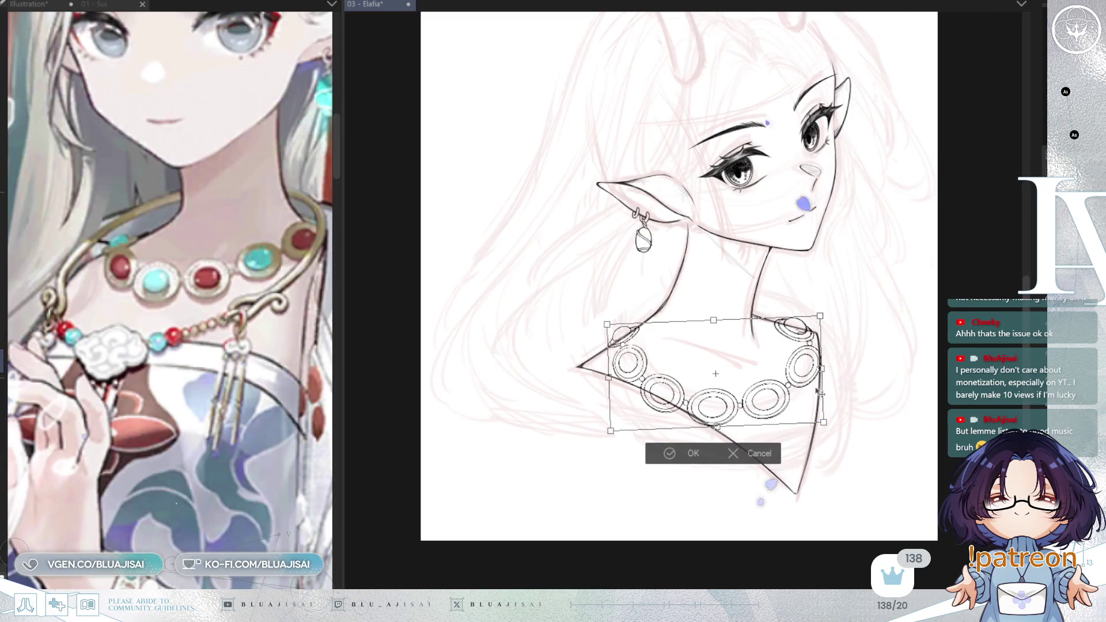
drag(719, 430, 720, 433)
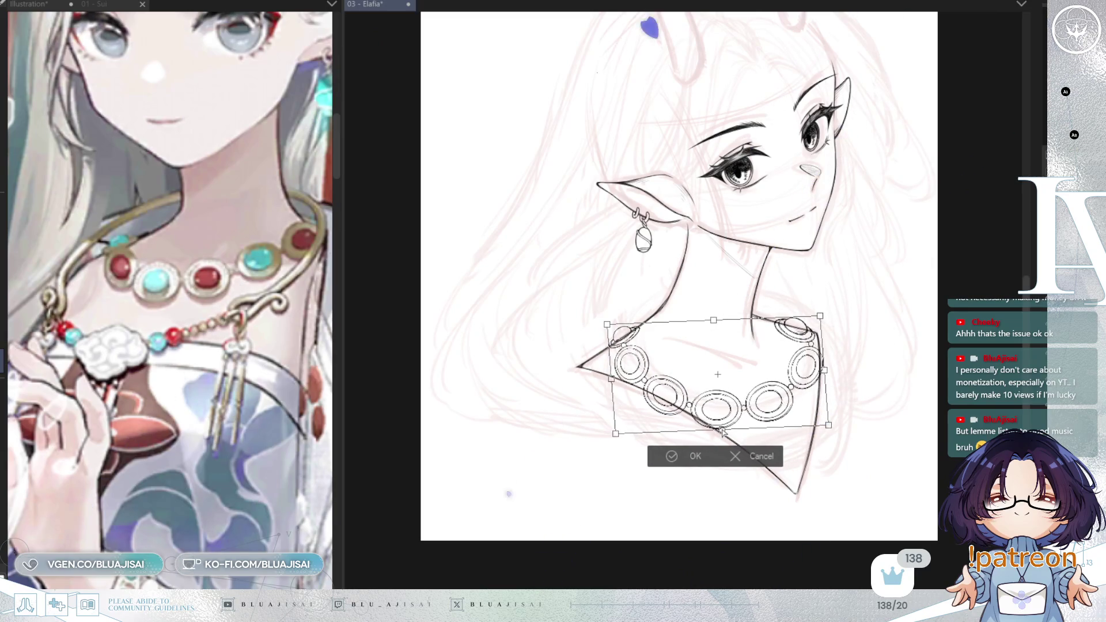
drag(610, 378, 606, 382)
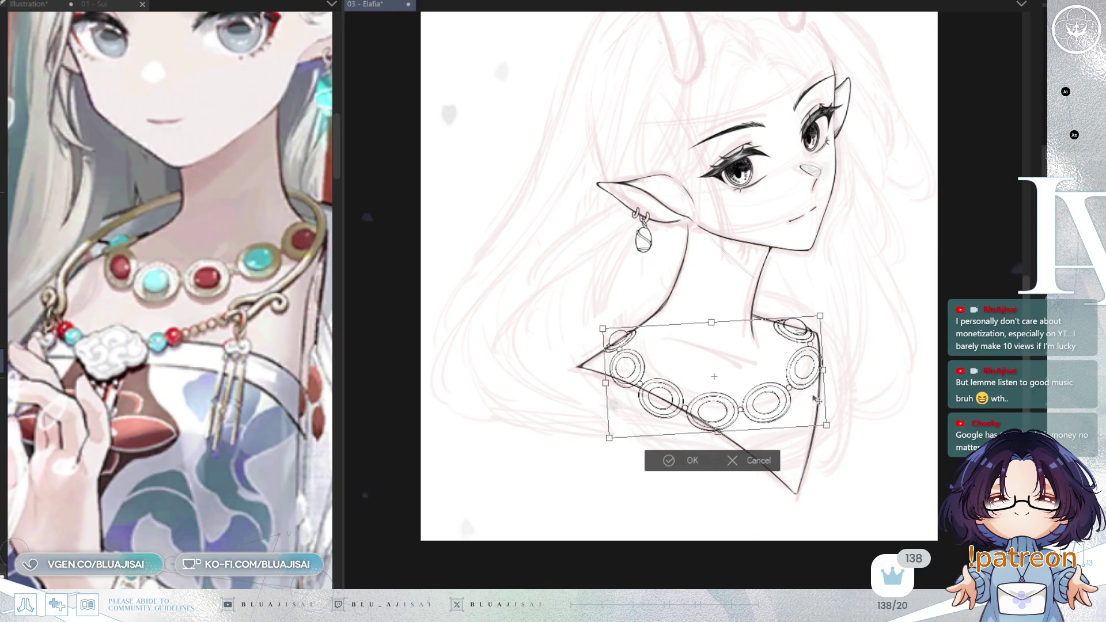
drag(823, 371, 825, 370)
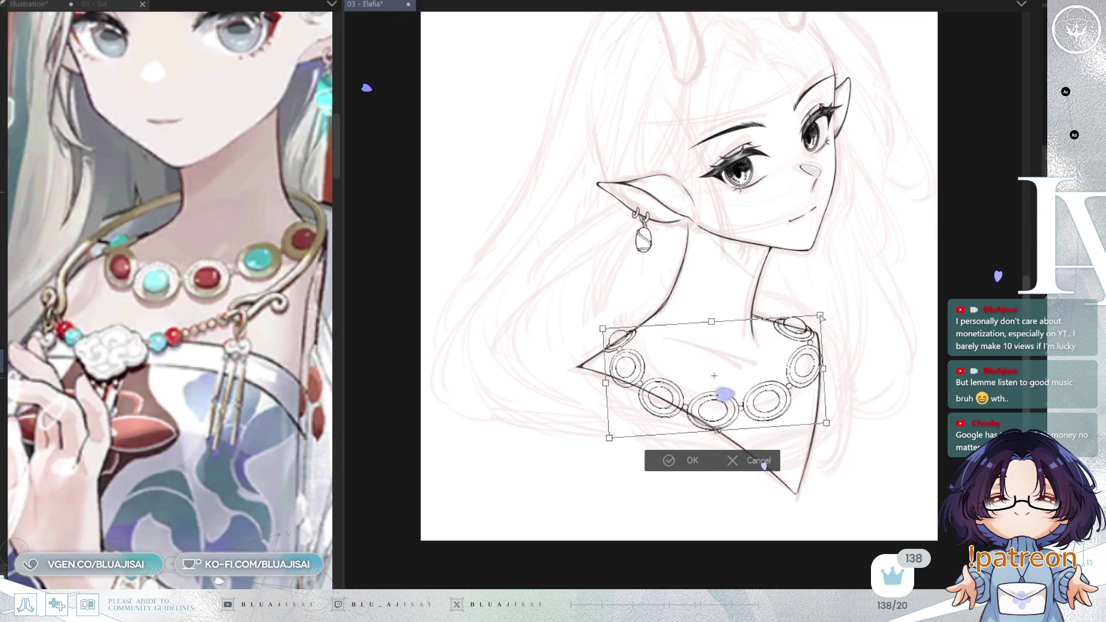
click(663, 462)
scroll(691, 445, up, 3)
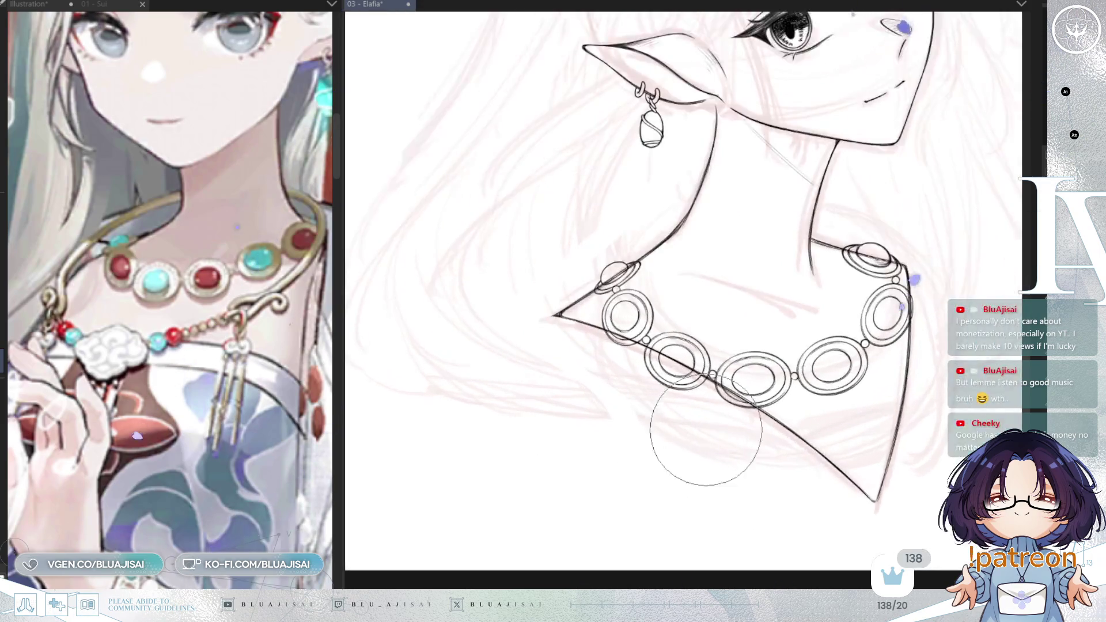
scroll(692, 444, up, 1)
scroll(488, 279, up, 2)
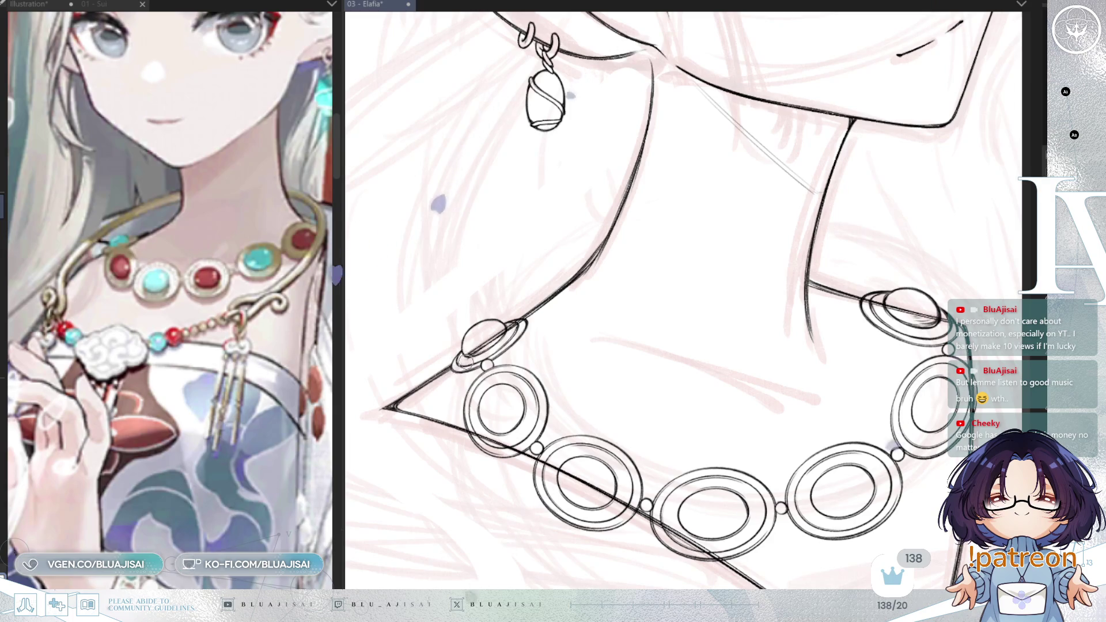
Step: Ink dark detail strokes across the dome of the necklace's top-left bead
drag(484, 342, 503, 328)
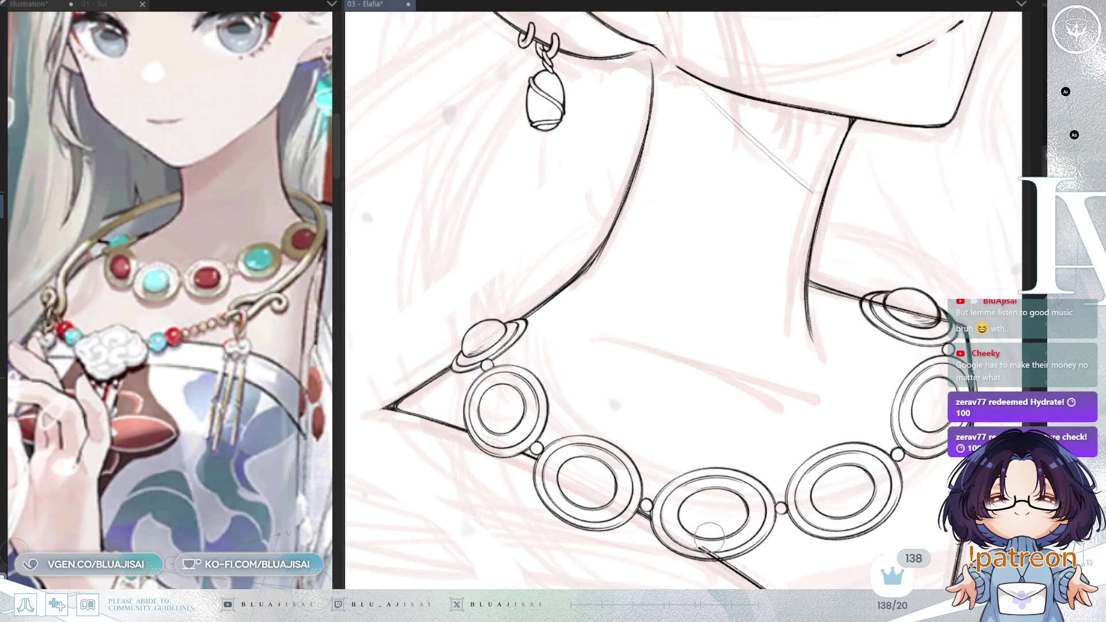
drag(865, 298, 779, 331)
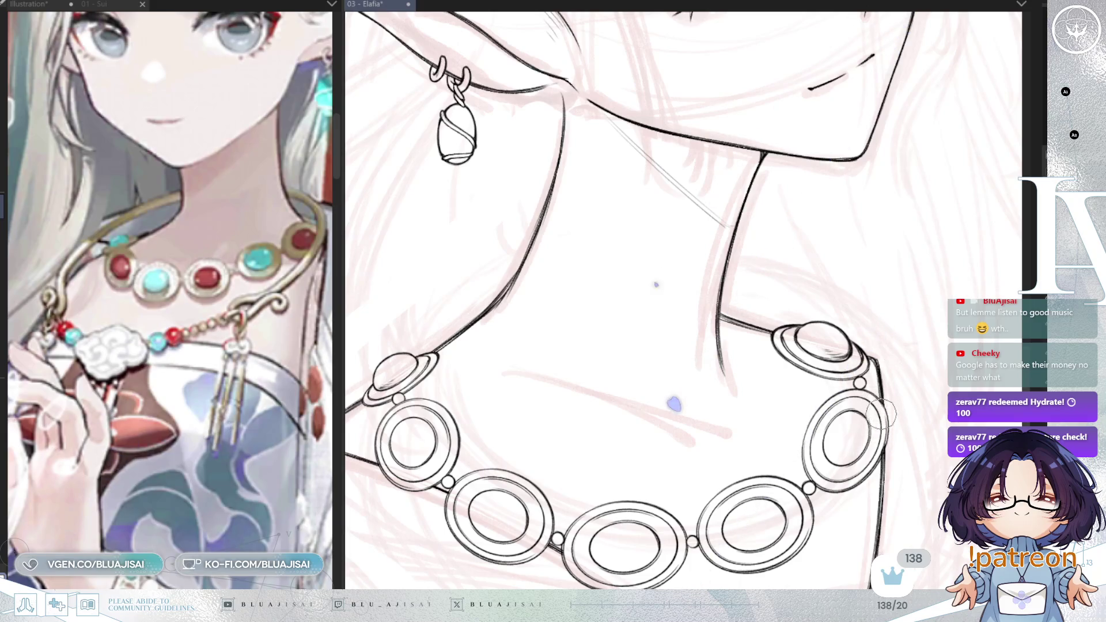
scroll(860, 450, down, 1)
scroll(861, 450, down, 1)
scroll(860, 450, down, 1)
scroll(856, 443, down, 1)
scroll(837, 414, down, 1)
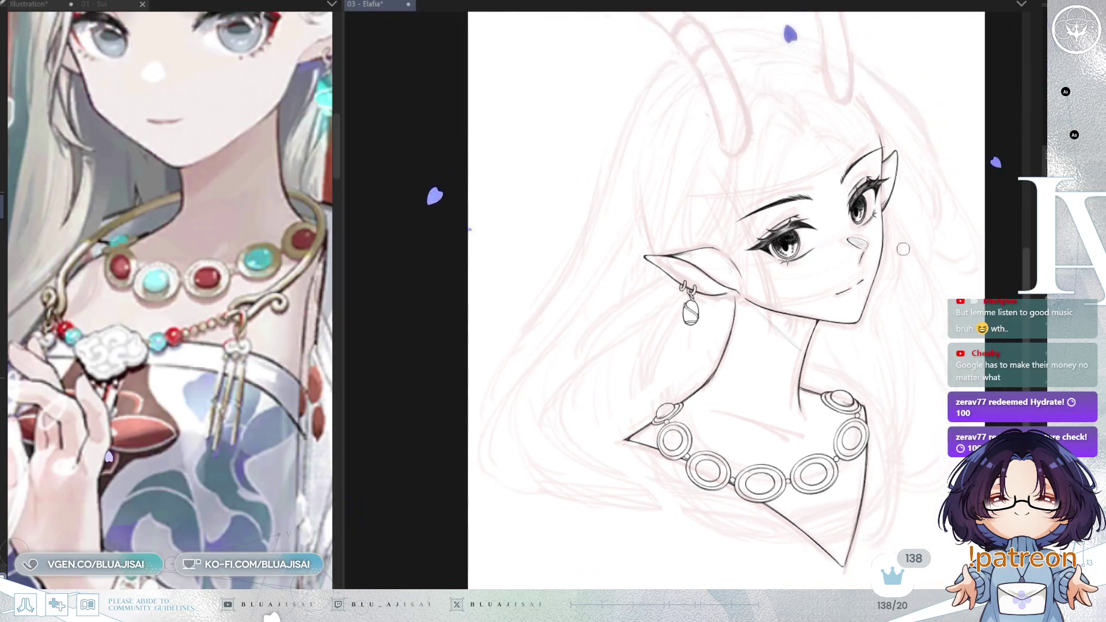
Step: Recentre the zoomed-out bust, mirror the view, return to the Elafia canvas and bring the horns into view
drag(904, 399, 888, 399)
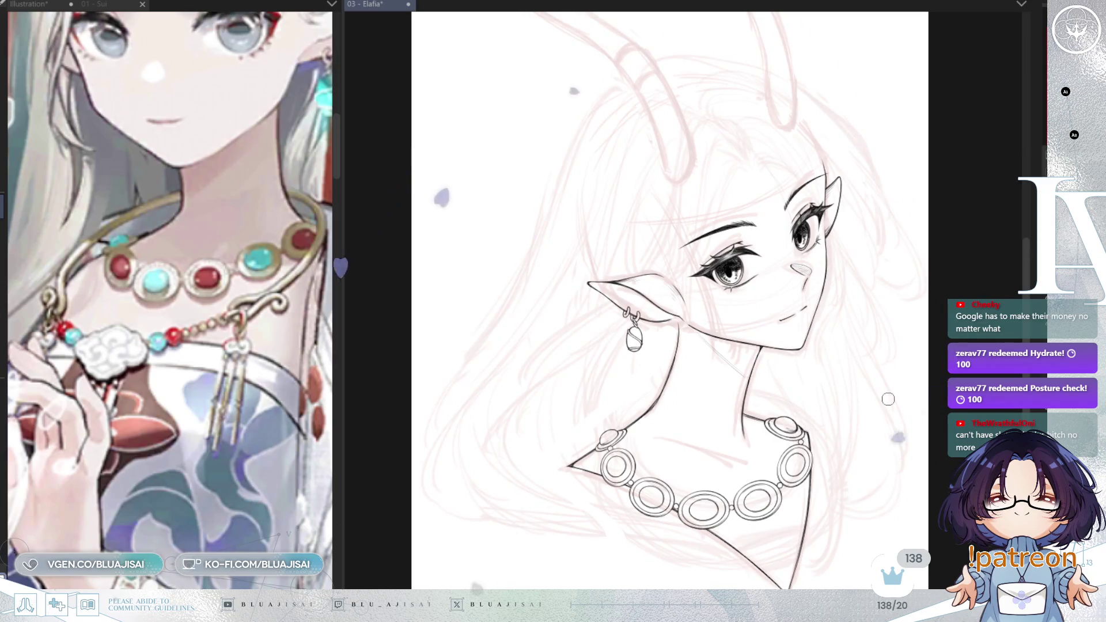
drag(887, 399, 882, 445)
scroll(786, 433, down, 1)
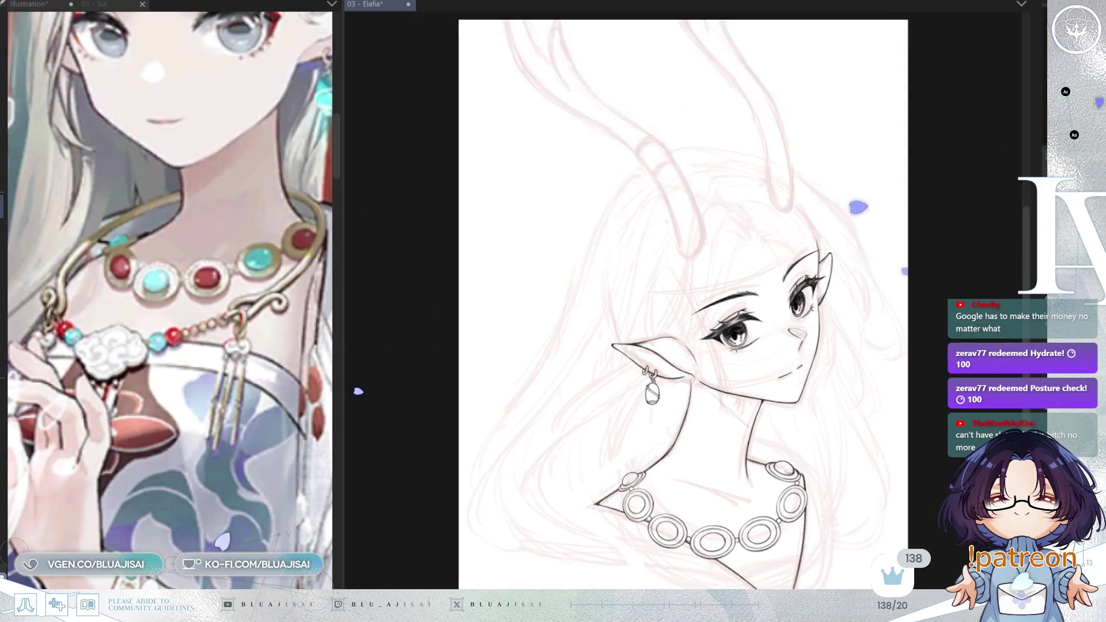
key(h)
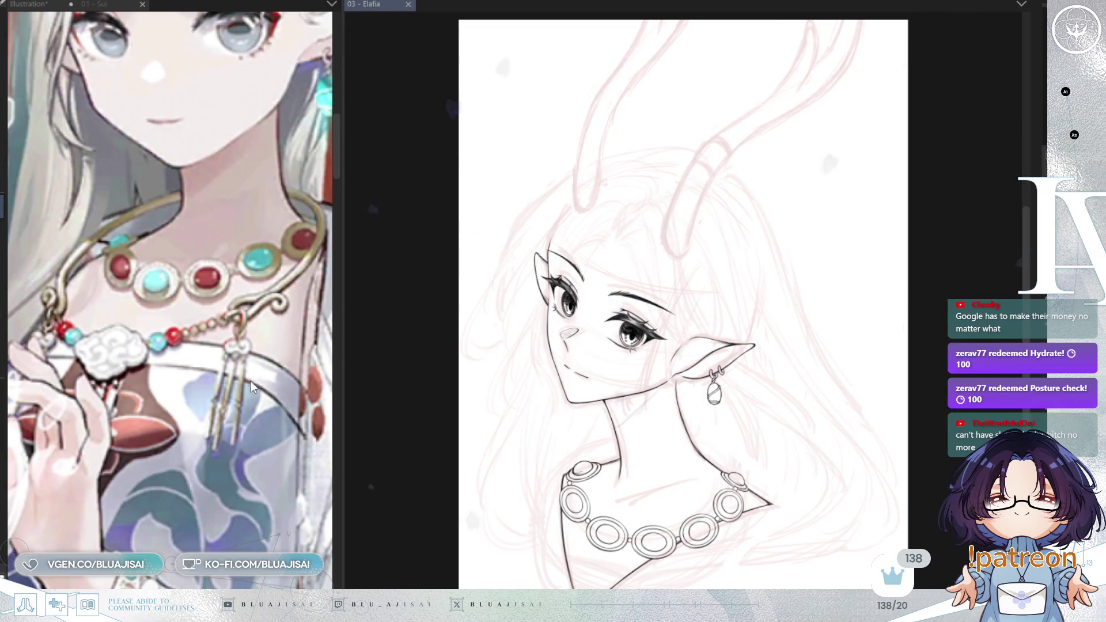
scroll(253, 386, down, 4)
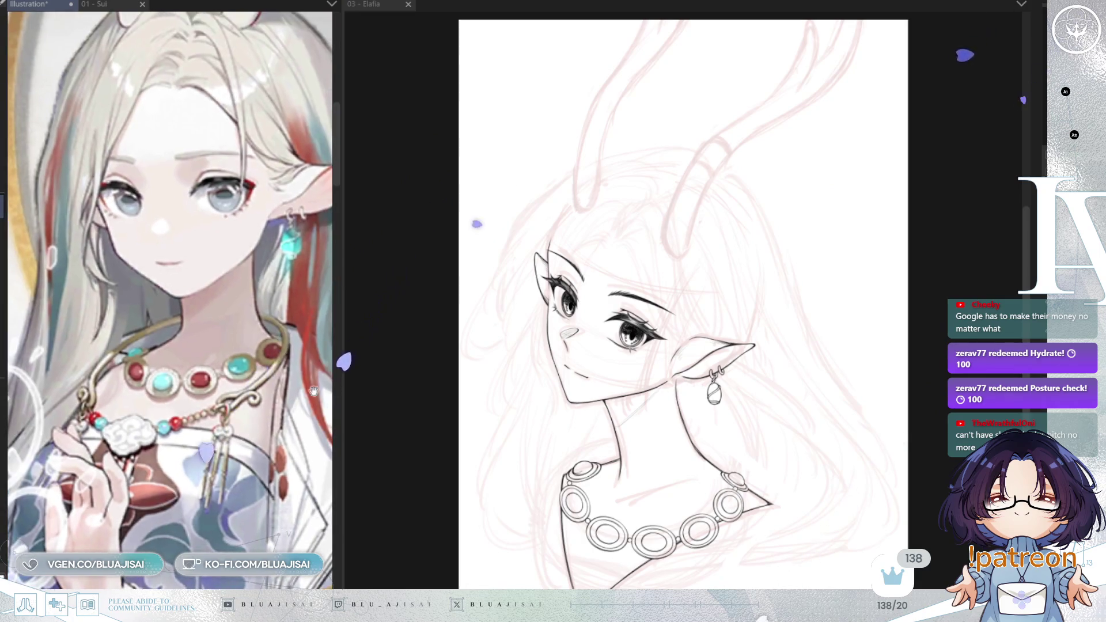
key(ctrl+Tab)
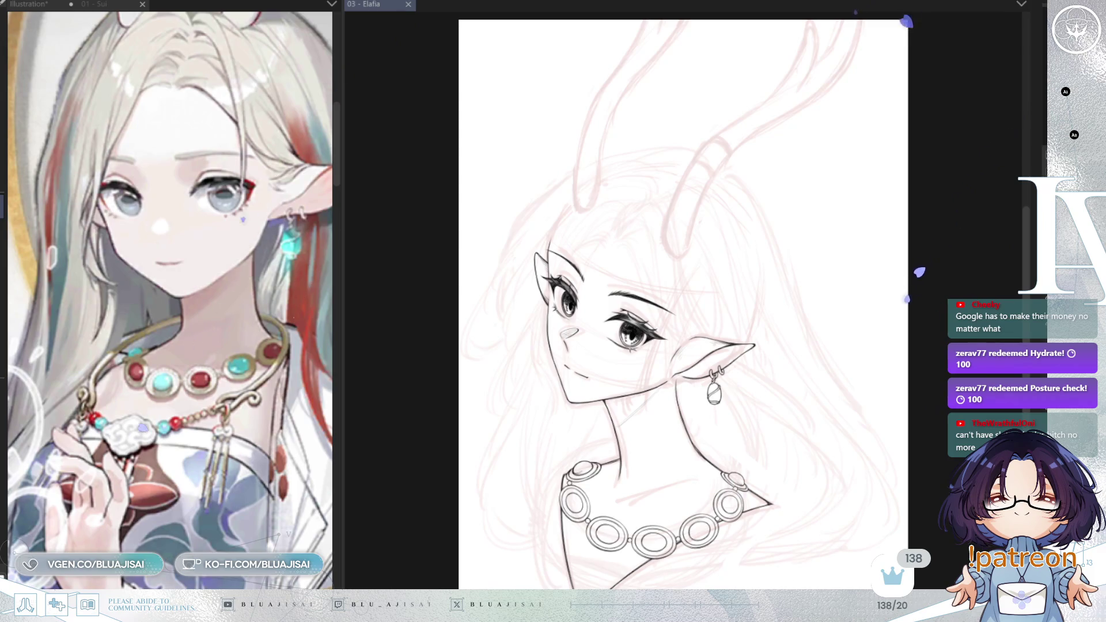
scroll(649, 110, up, 1)
drag(649, 110, 669, 323)
scroll(264, 422, down, 2)
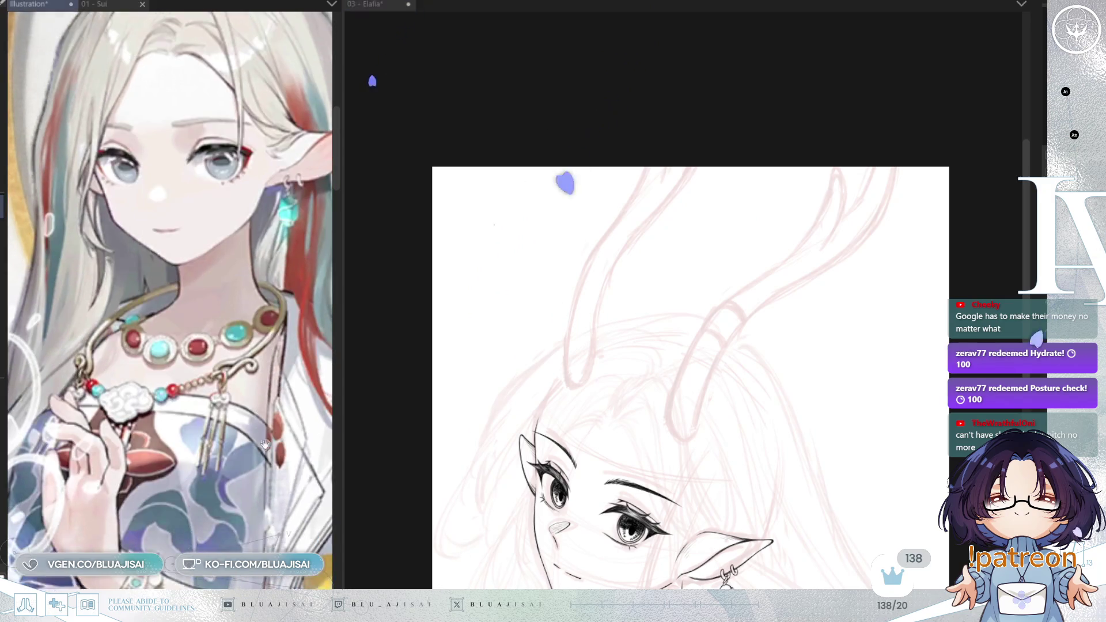
scroll(267, 451, down, 2)
scroll(279, 463, down, 1)
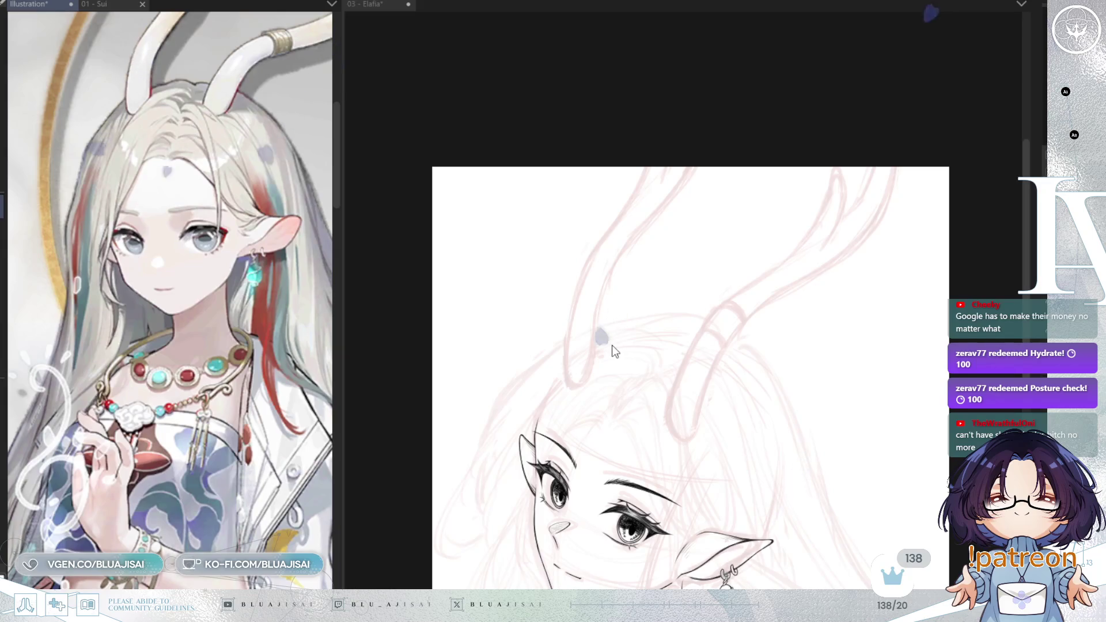
Step: Ink the left horn's outer edge down its long curve and reshape the line's bottom
click(638, 218)
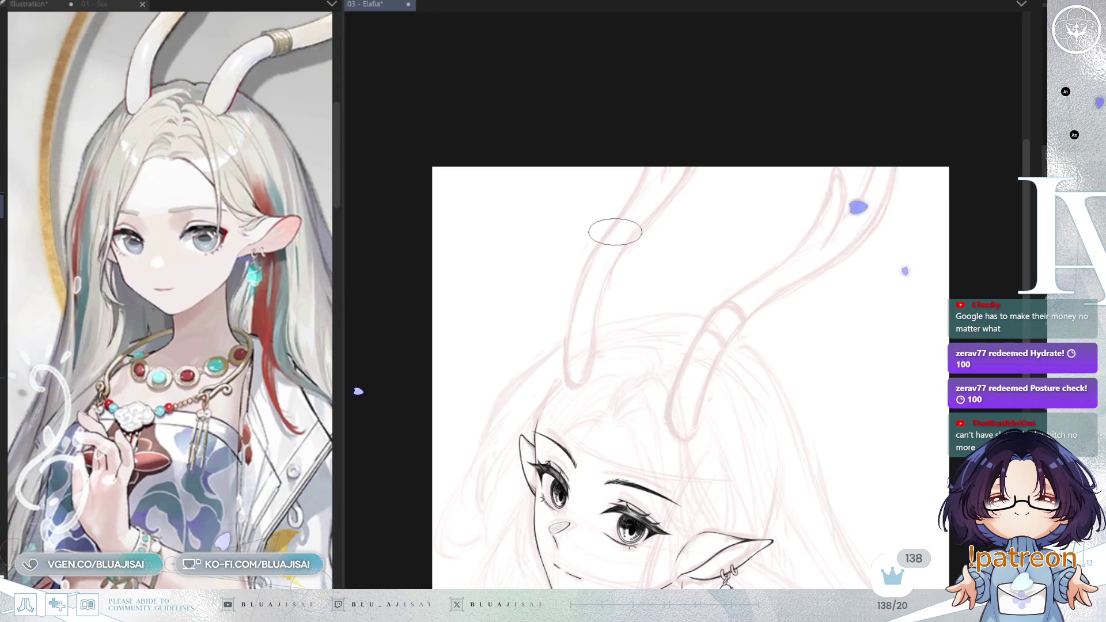
scroll(639, 173, up, 2)
mouse_move(641, 178)
mouse_down()
mouse_move(581, 278)
mouse_move(633, 219)
mouse_up()
scroll(645, 174, up, 1)
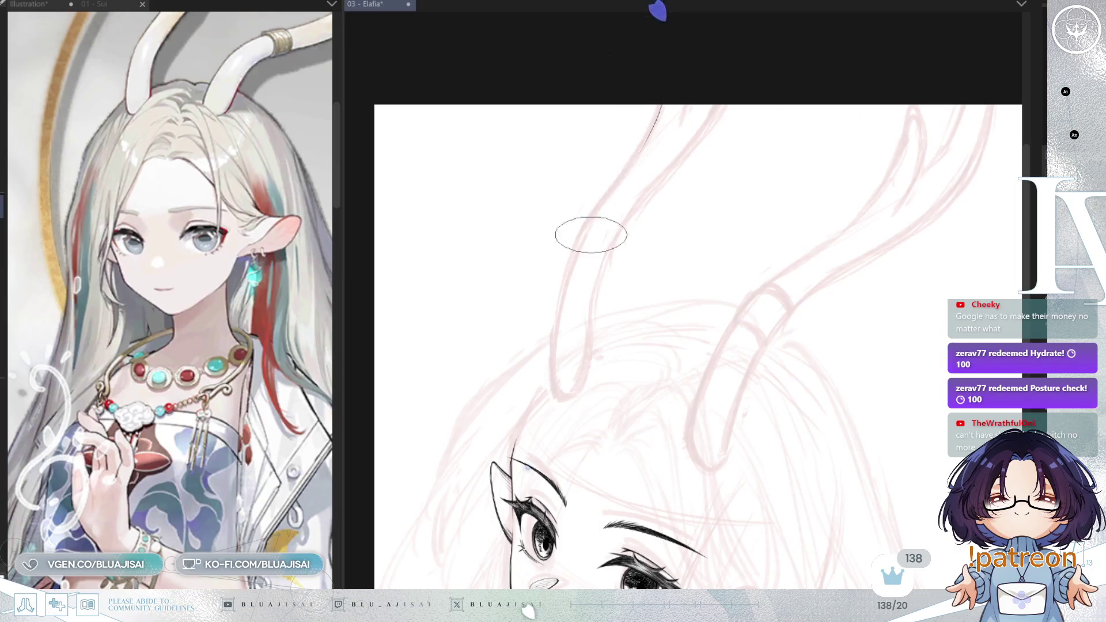
mouse_move(642, 134)
mouse_down()
mouse_move(567, 285)
mouse_move(556, 375)
mouse_up()
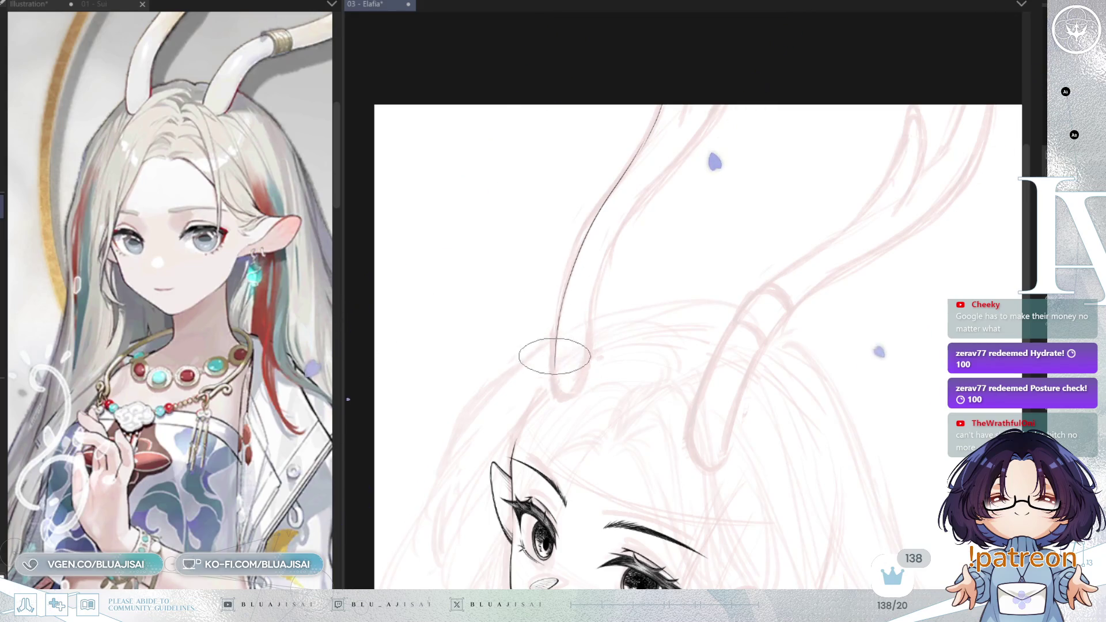
drag(557, 384, 569, 396)
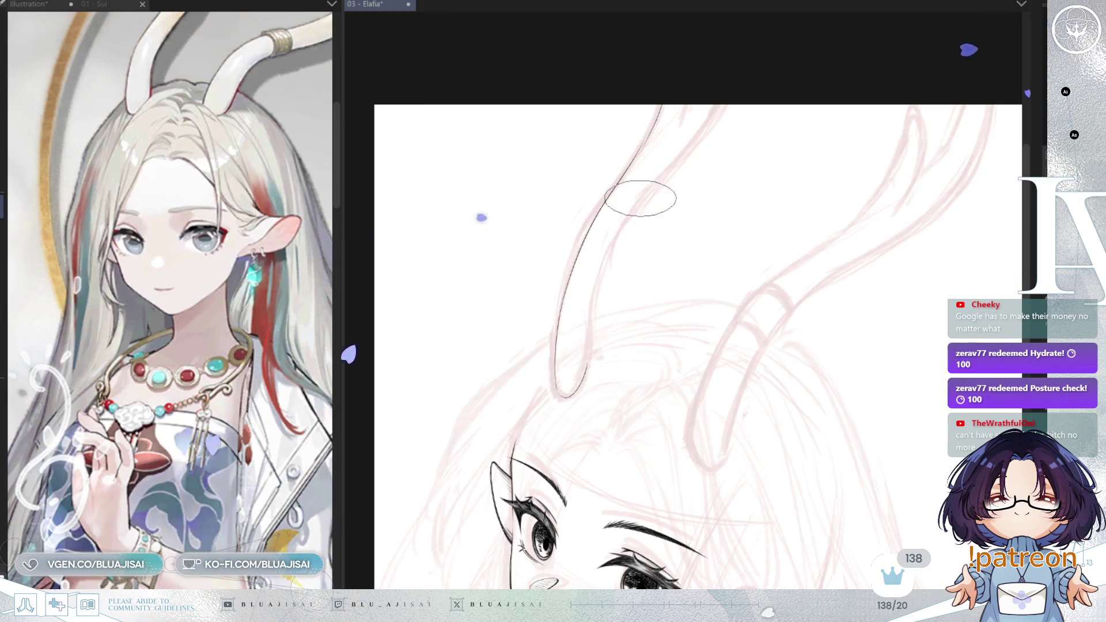
Step: Ink the left horn's other edge line downward over the sketch
drag(687, 104, 682, 117)
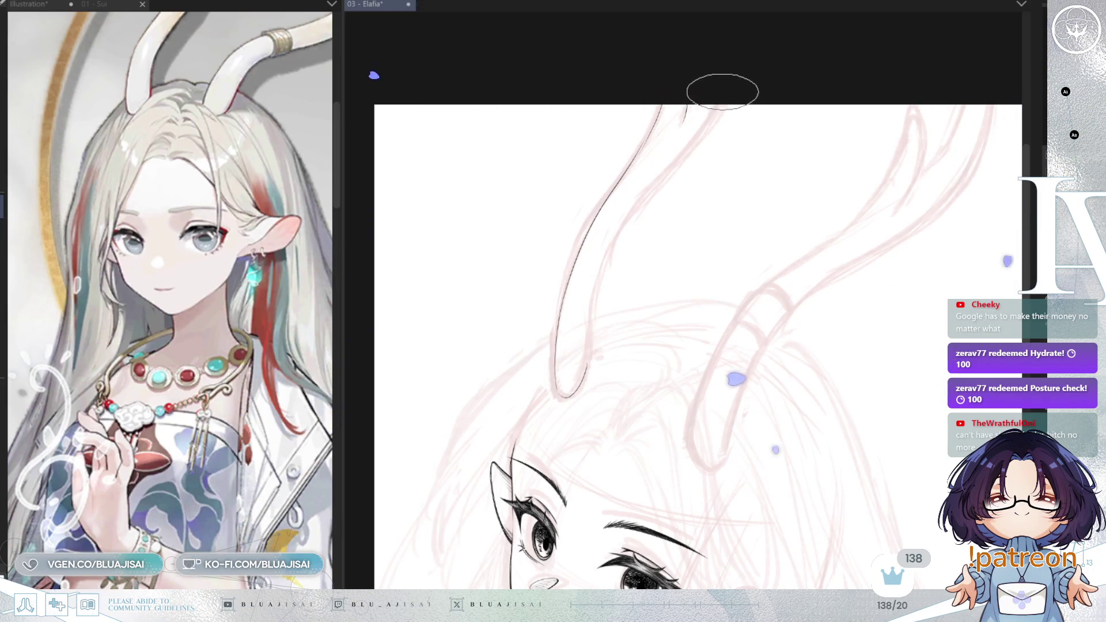
drag(719, 141, 713, 173)
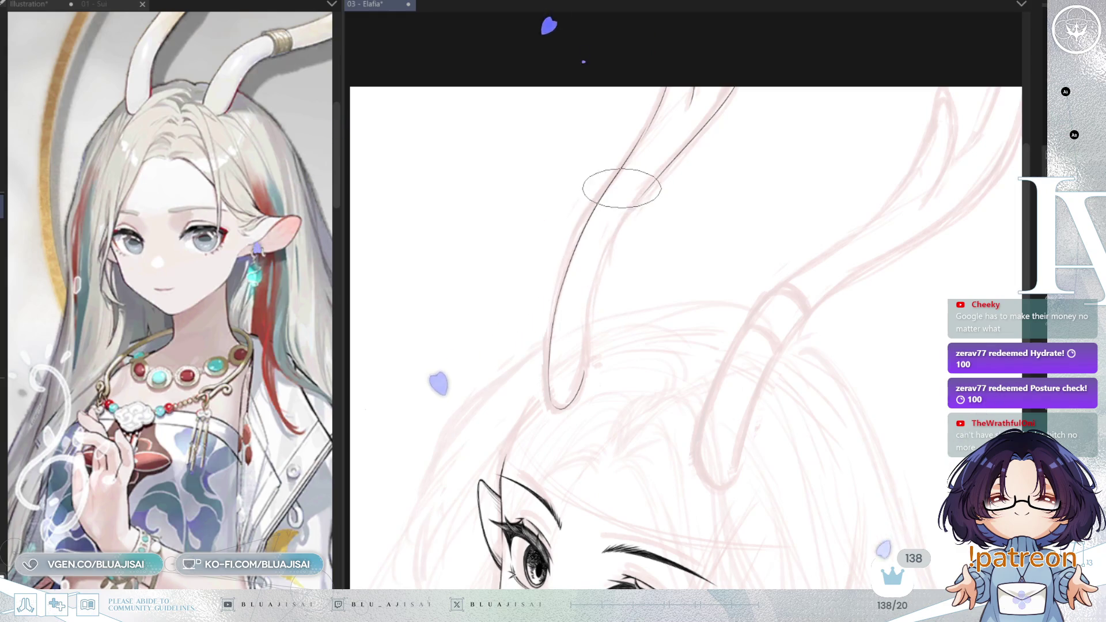
drag(642, 190, 612, 248)
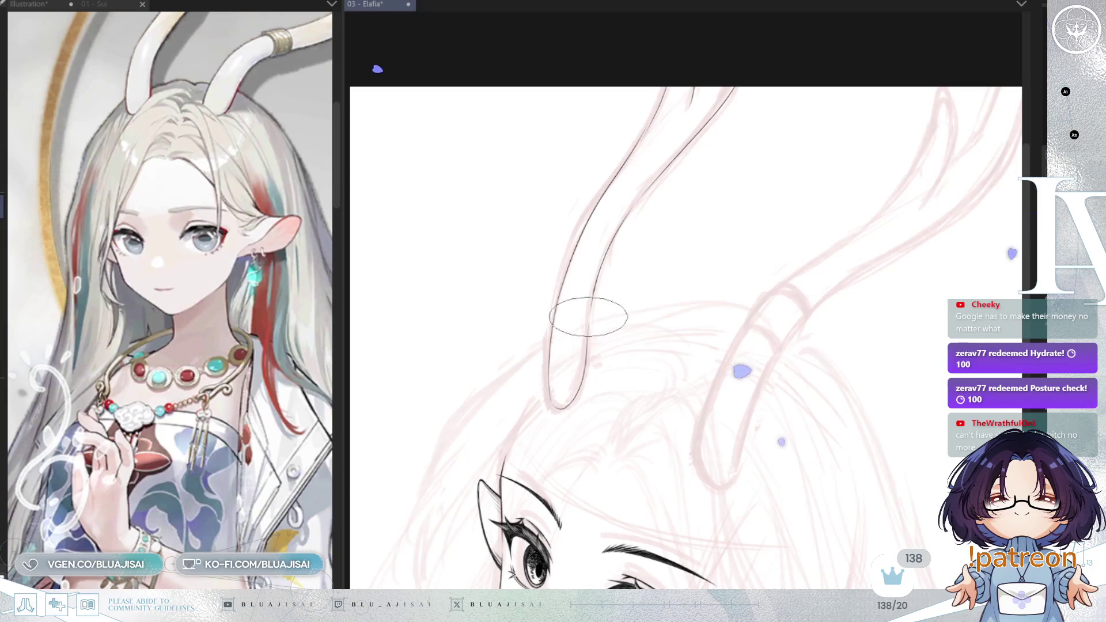
scroll(586, 354, up, 1)
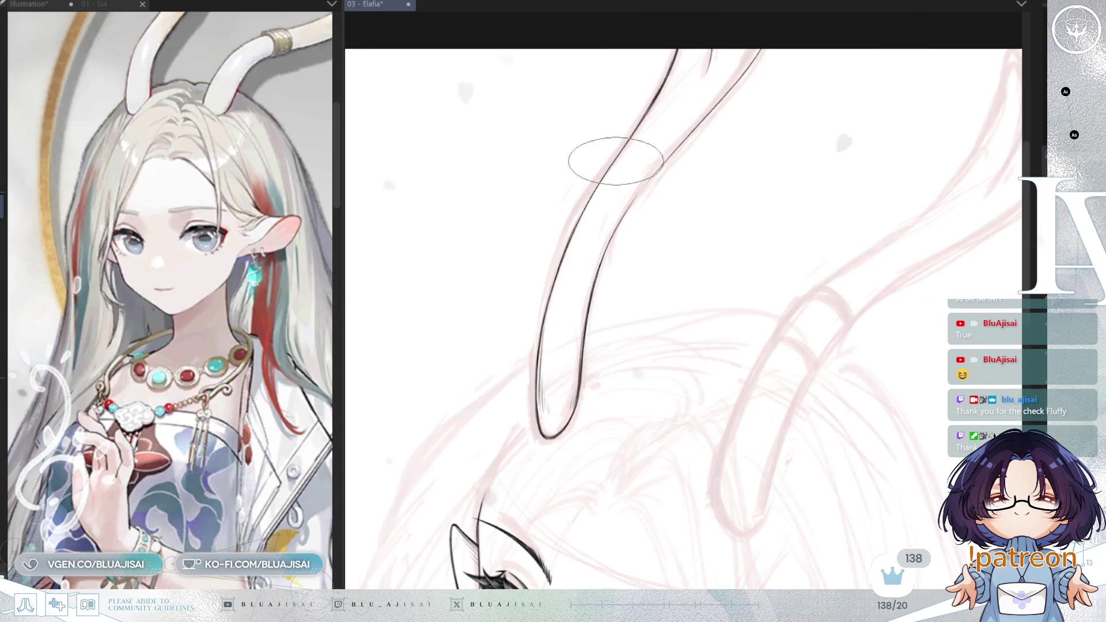
Step: Add fine hatching strokes along the left horn edge, then zoom out to see both horns
mouse_move(563, 247)
mouse_down()
mouse_move(594, 193)
mouse_move(573, 268)
mouse_up()
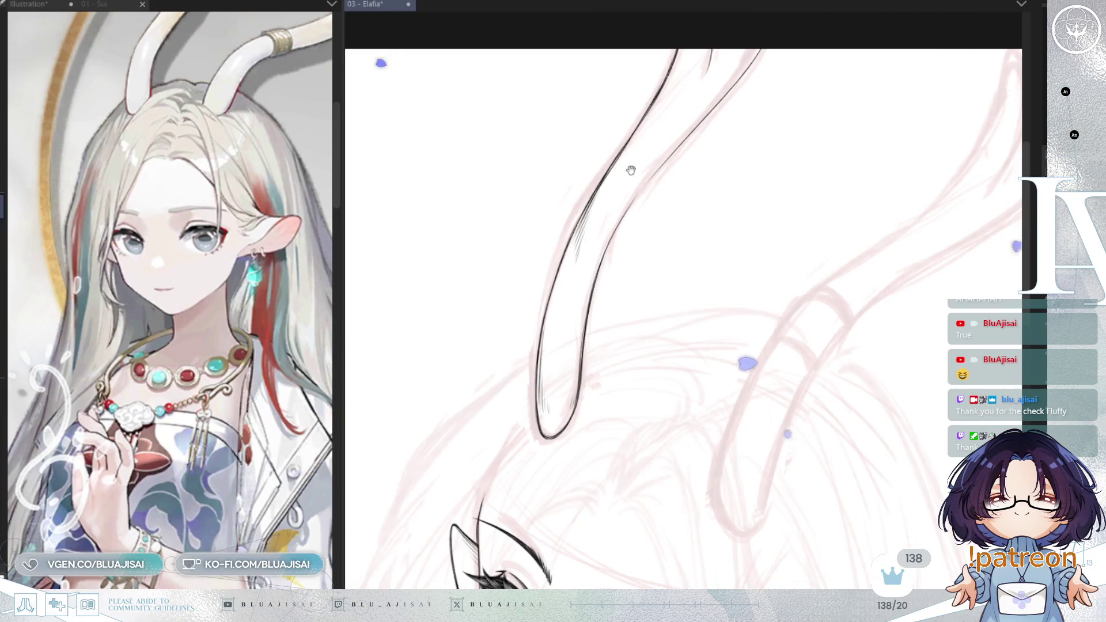
scroll(626, 168, up, 3)
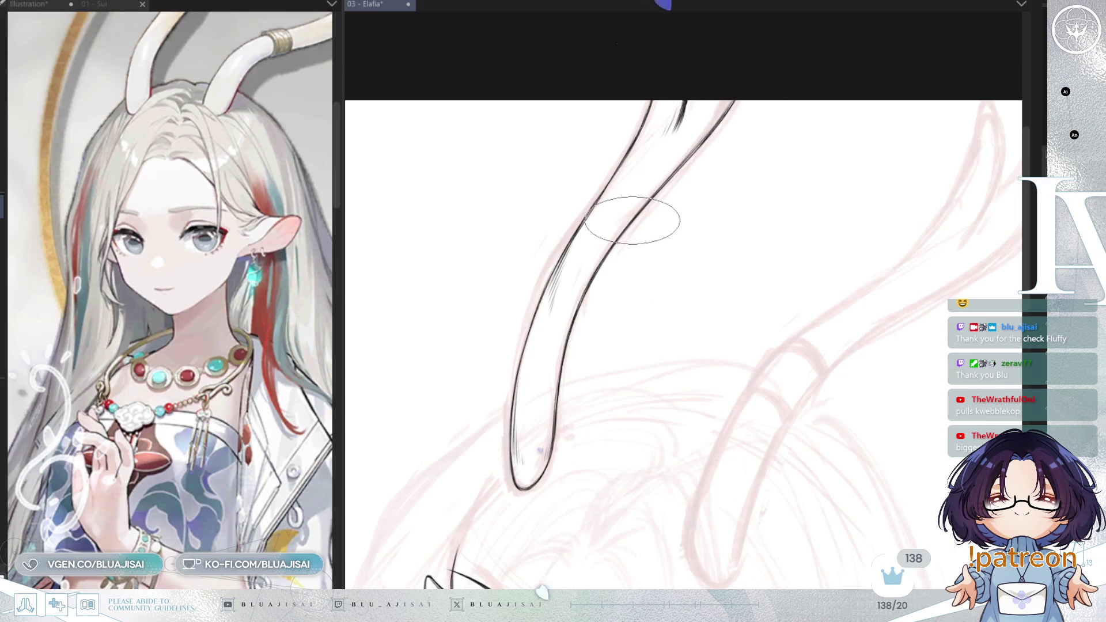
drag(758, 238, 736, 182)
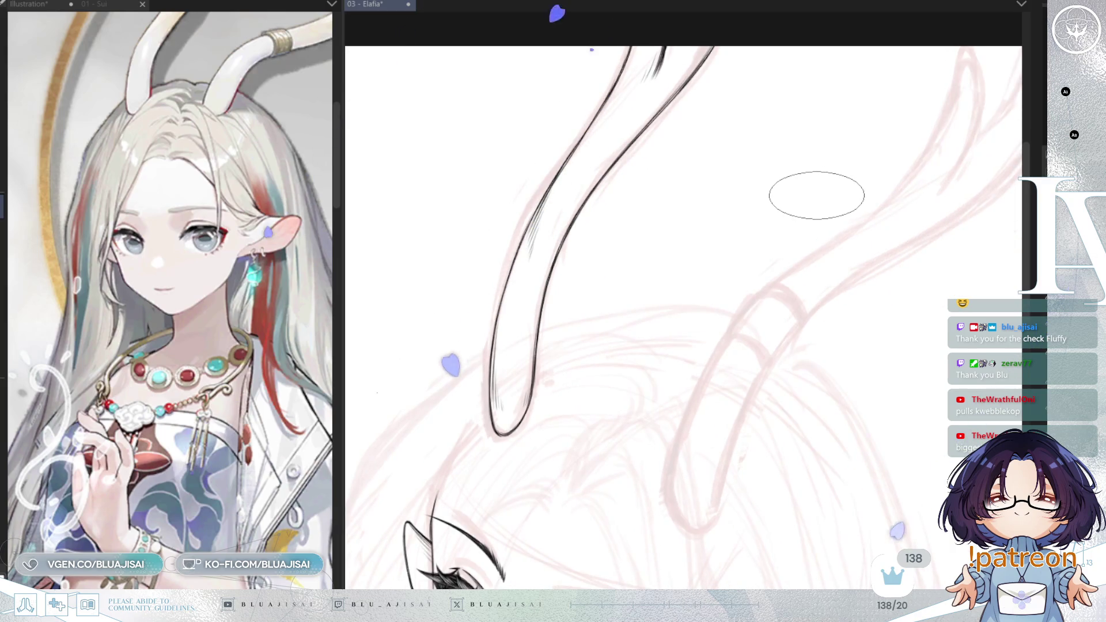
mouse_move(857, 215)
mouse_down()
mouse_move(848, 176)
mouse_move(879, 185)
mouse_up()
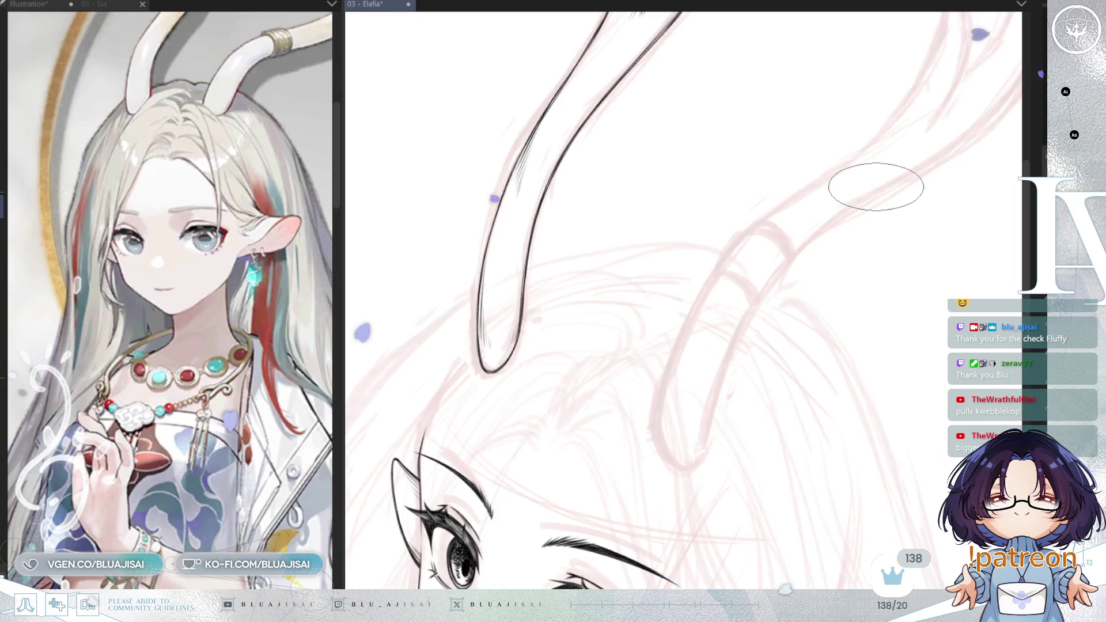
mouse_move(877, 212)
mouse_down()
mouse_move(879, 184)
mouse_move(799, 247)
mouse_up()
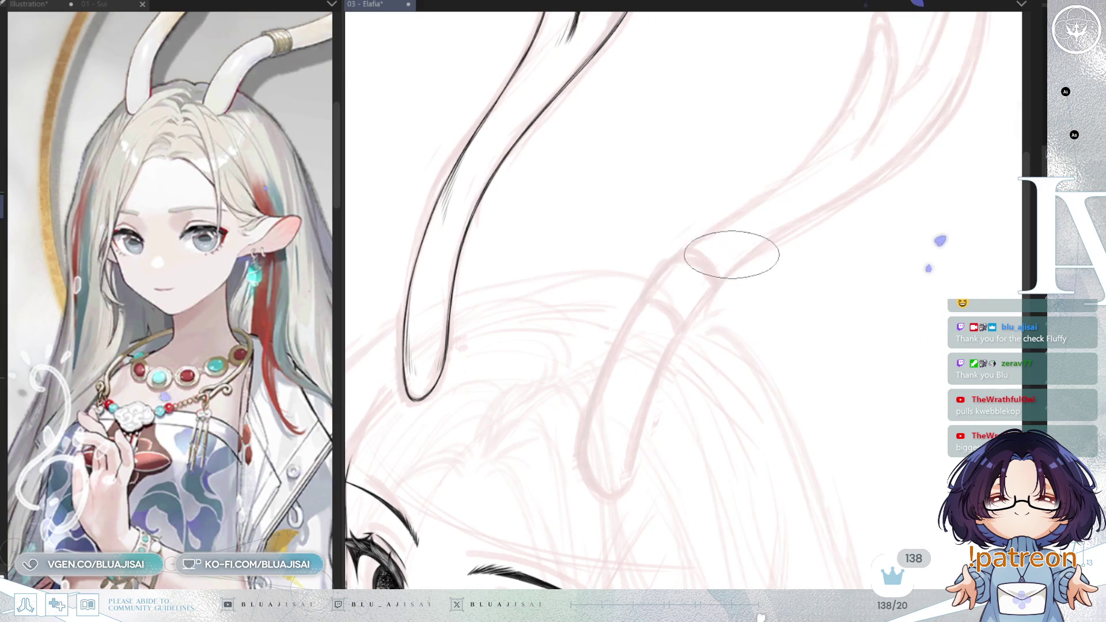
key(ctrl+minus)
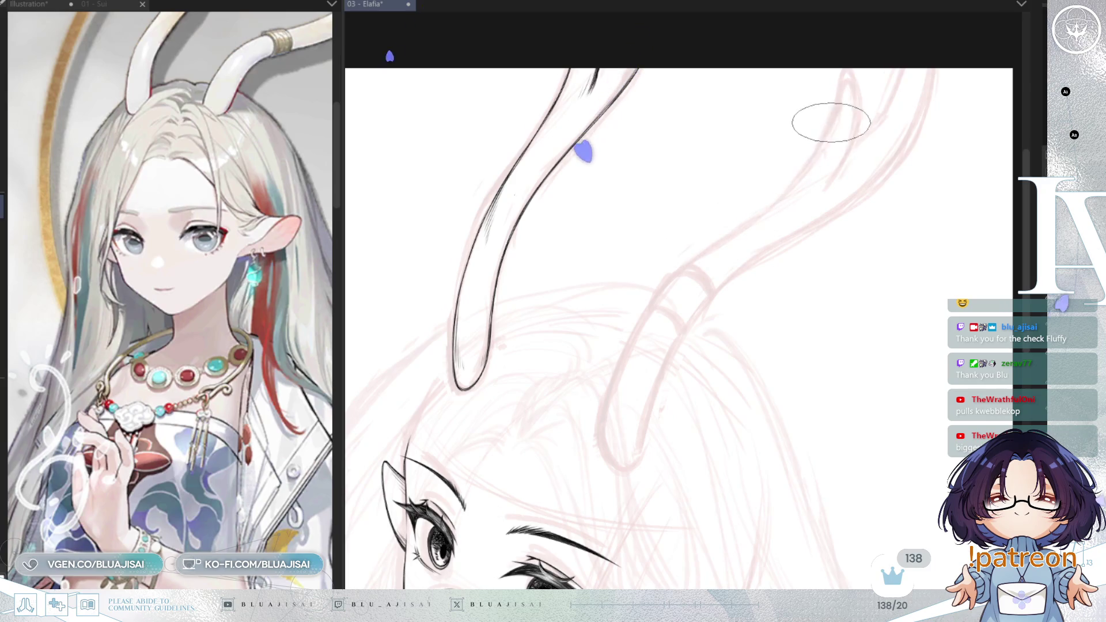
Step: Ink the right horn's outer edge down to the tip, then up its right and inner edges
drag(726, 234, 648, 306)
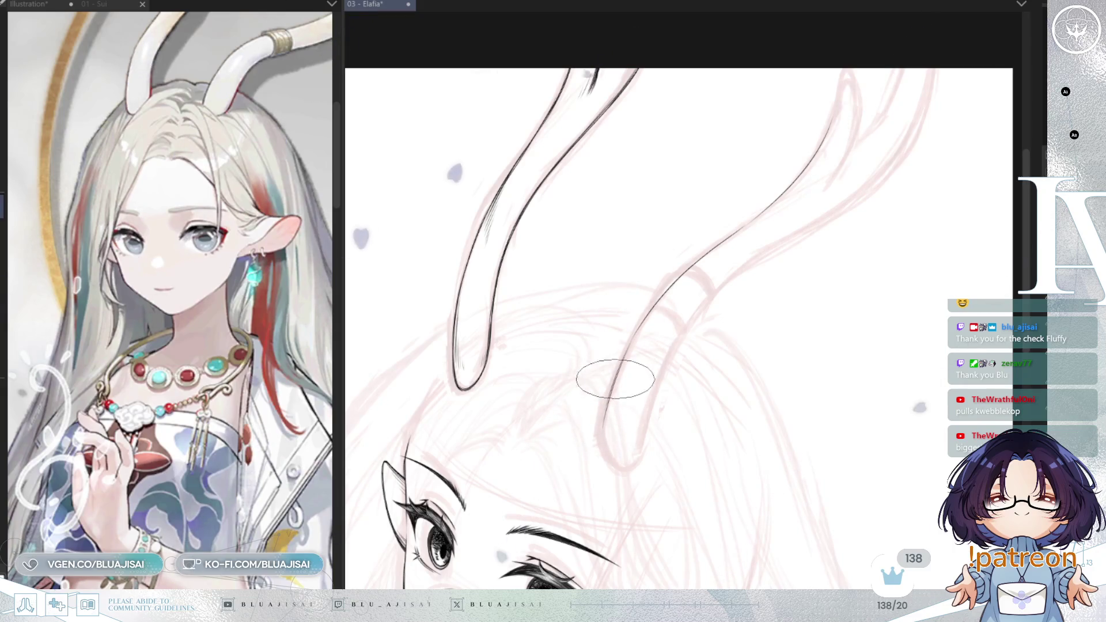
drag(601, 440, 635, 466)
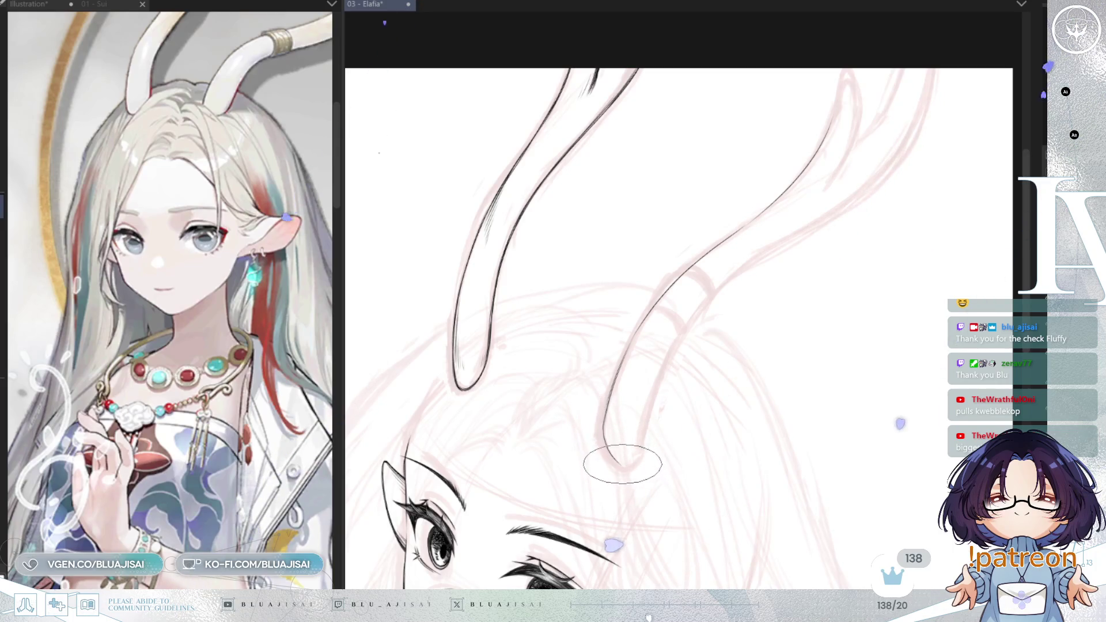
drag(640, 450, 666, 365)
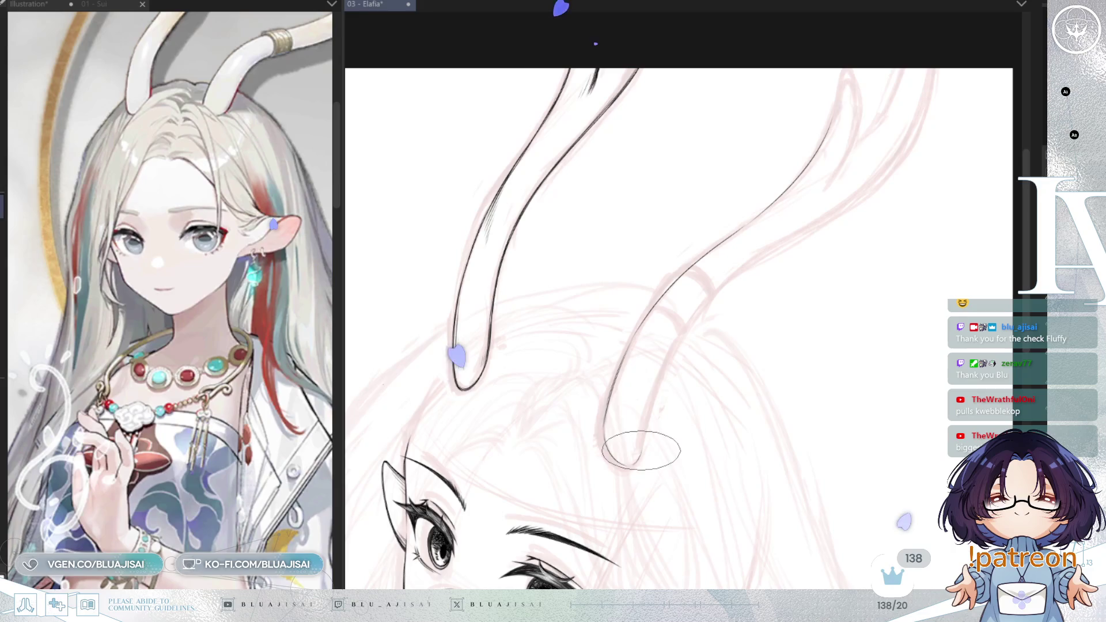
mouse_move(666, 371)
mouse_down()
mouse_move(786, 222)
mouse_move(875, 173)
mouse_up()
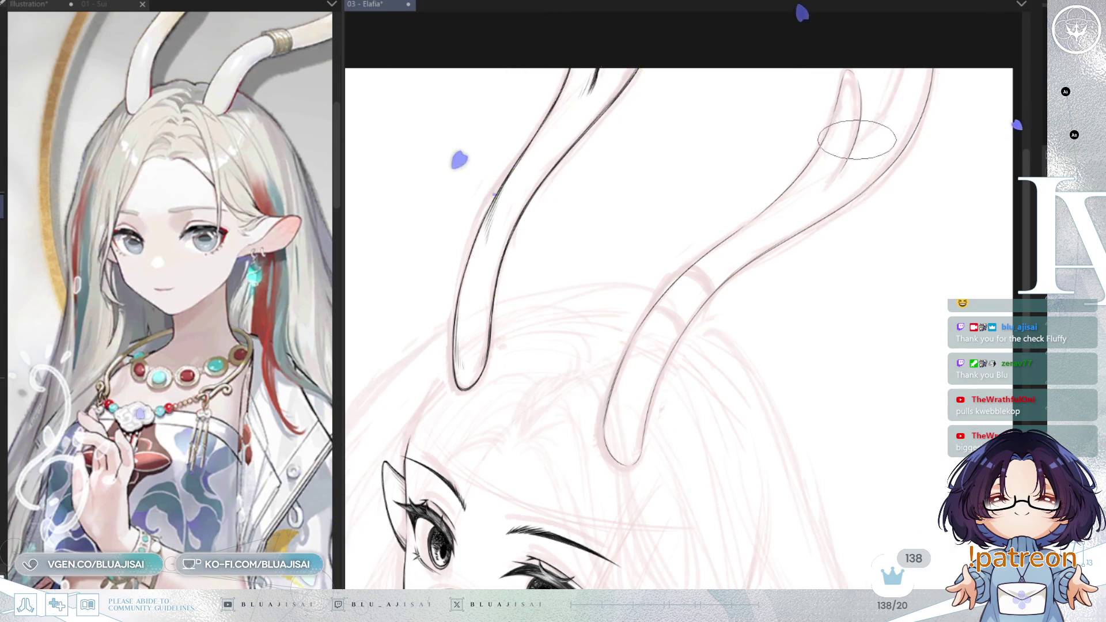
drag(904, 72, 856, 140)
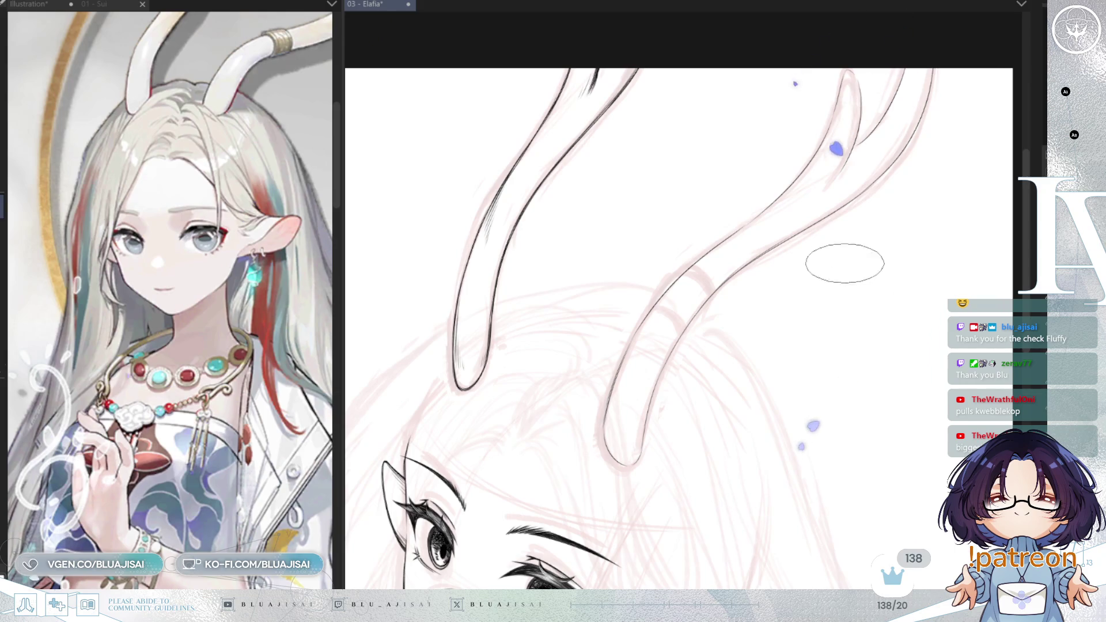
scroll(860, 366, down, 2)
Step: Pan down to the neck and necklace area, then zoom out to see the whole bust
drag(860, 365, 884, 306)
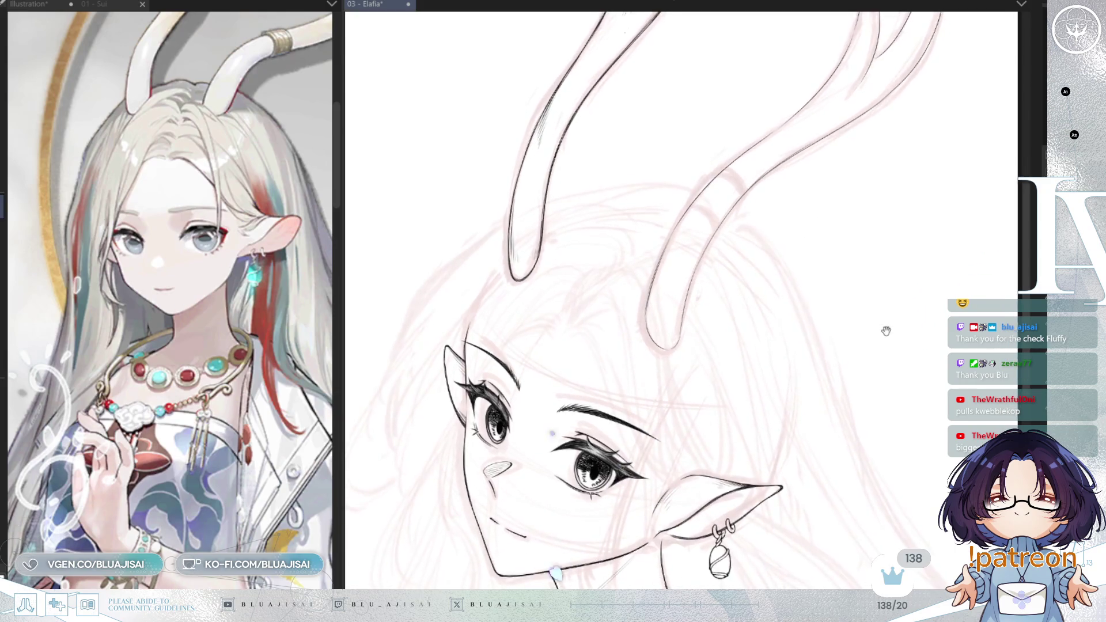
scroll(884, 372, down, 1)
drag(884, 420, 872, 296)
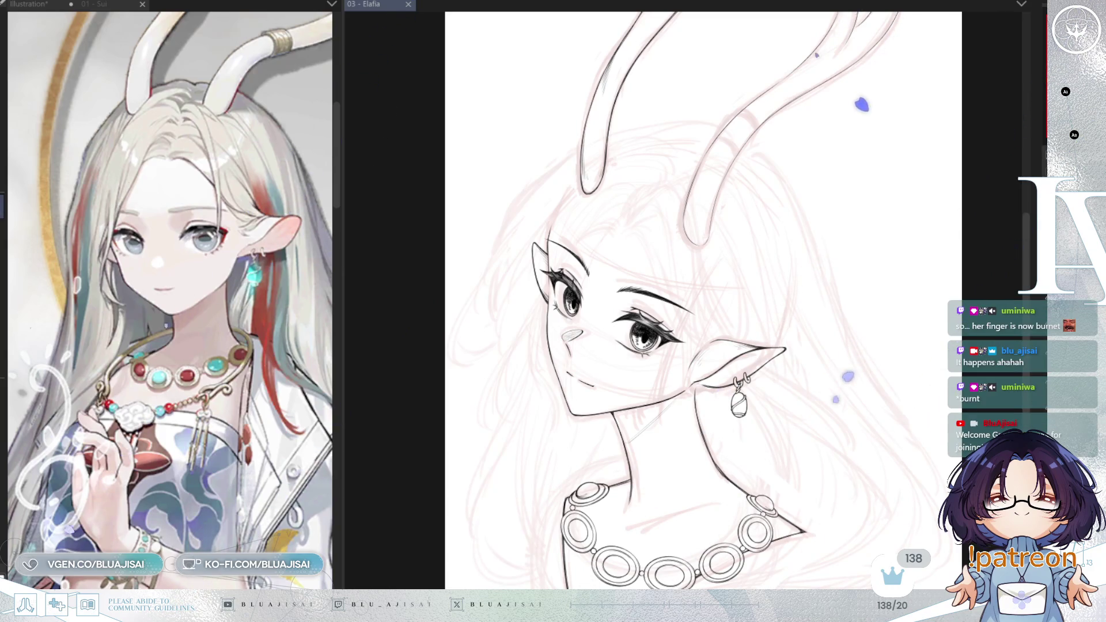
key(ctrl+minus)
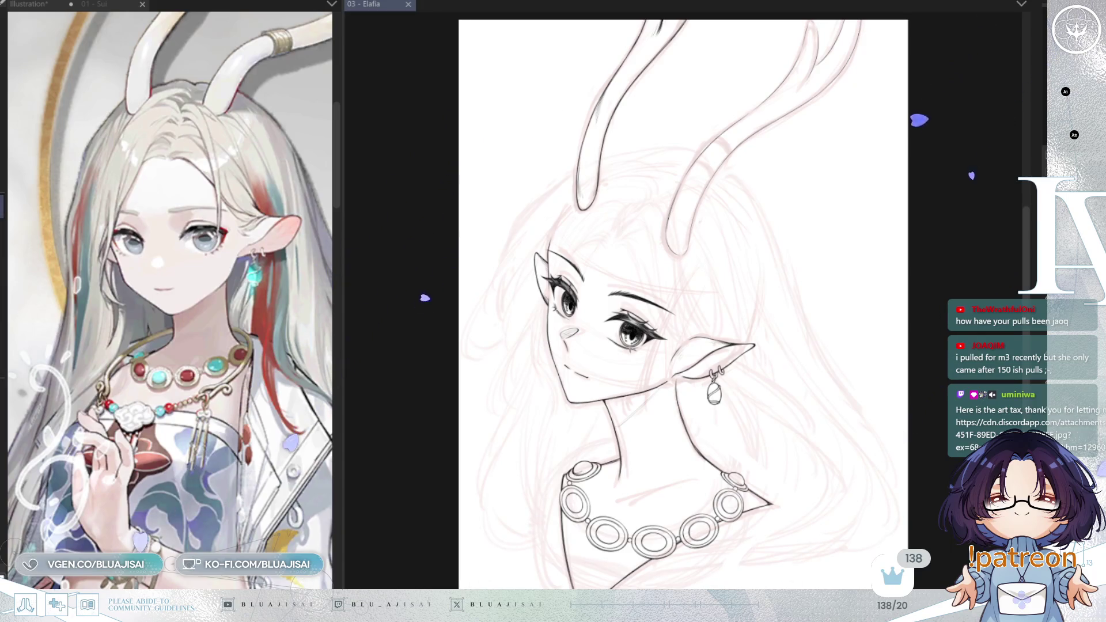
Step: Narrow the reference pane and create a new blank canvas, Illustration2
drag(344, 133, 207, 357)
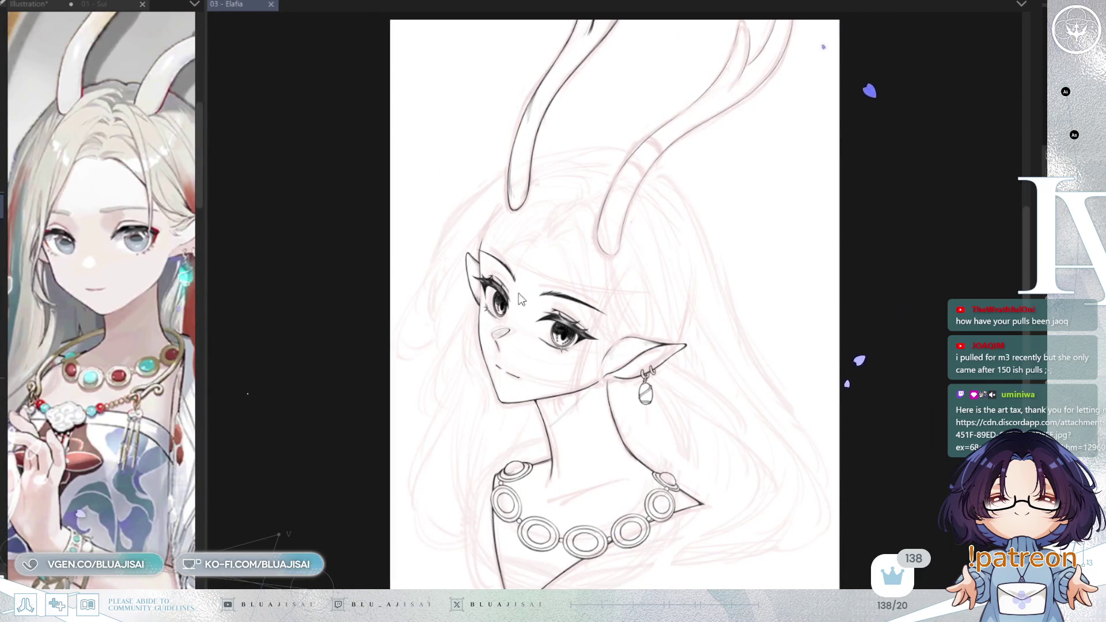
key(ctrl+n)
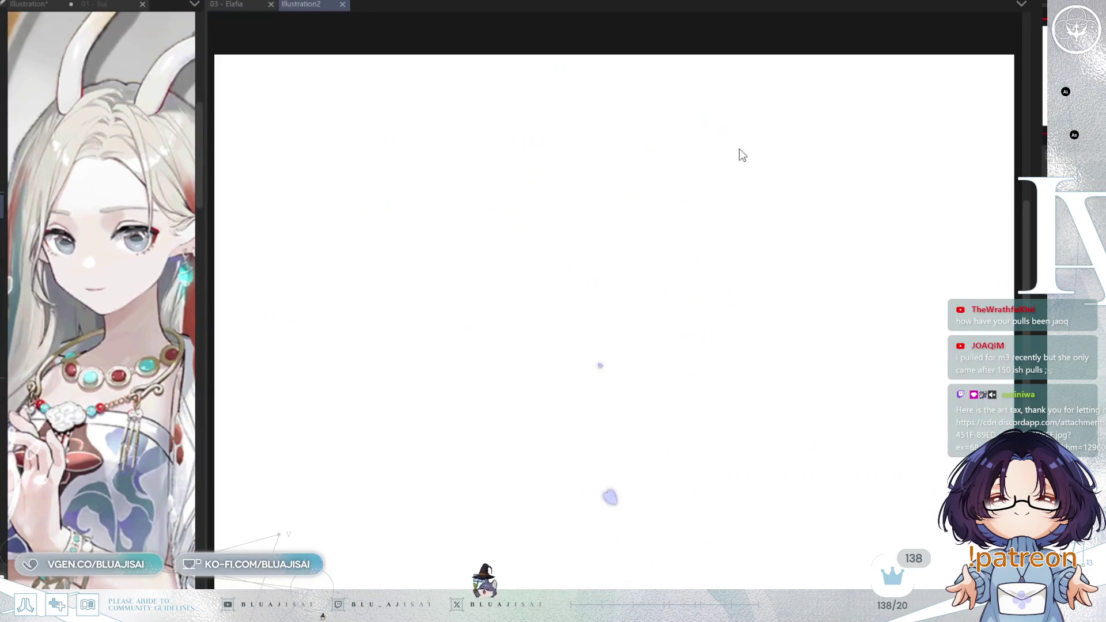
Step: Paste the drawing photo onto Illustration2, narrow the reference pane and frame the photo with blank space
key(ctrl+v)
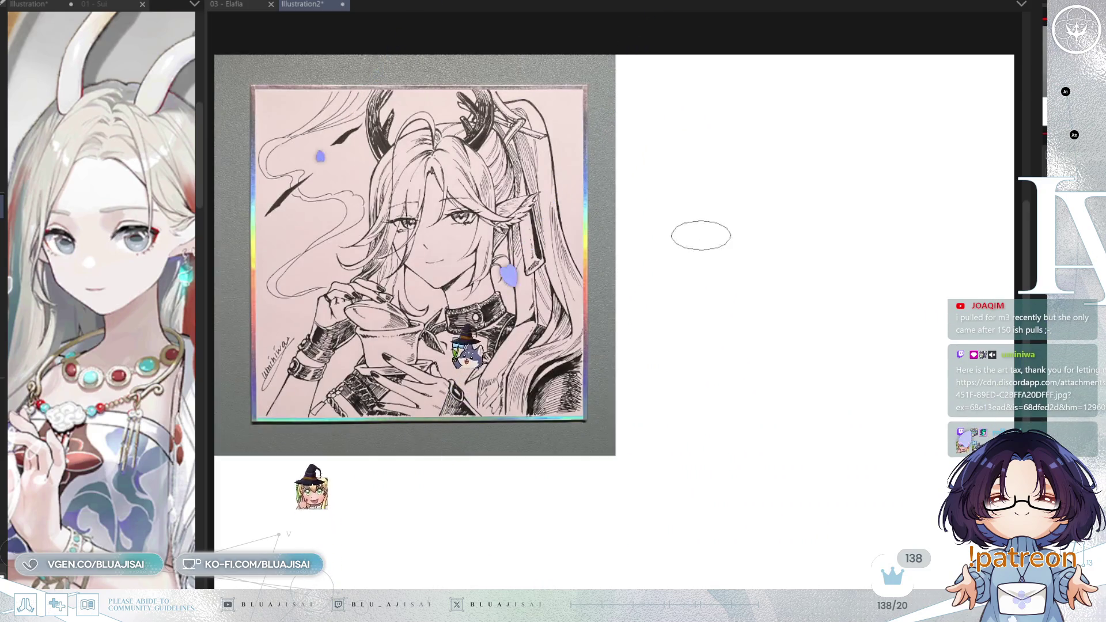
scroll(617, 321, up, 1)
scroll(596, 276, up, 1)
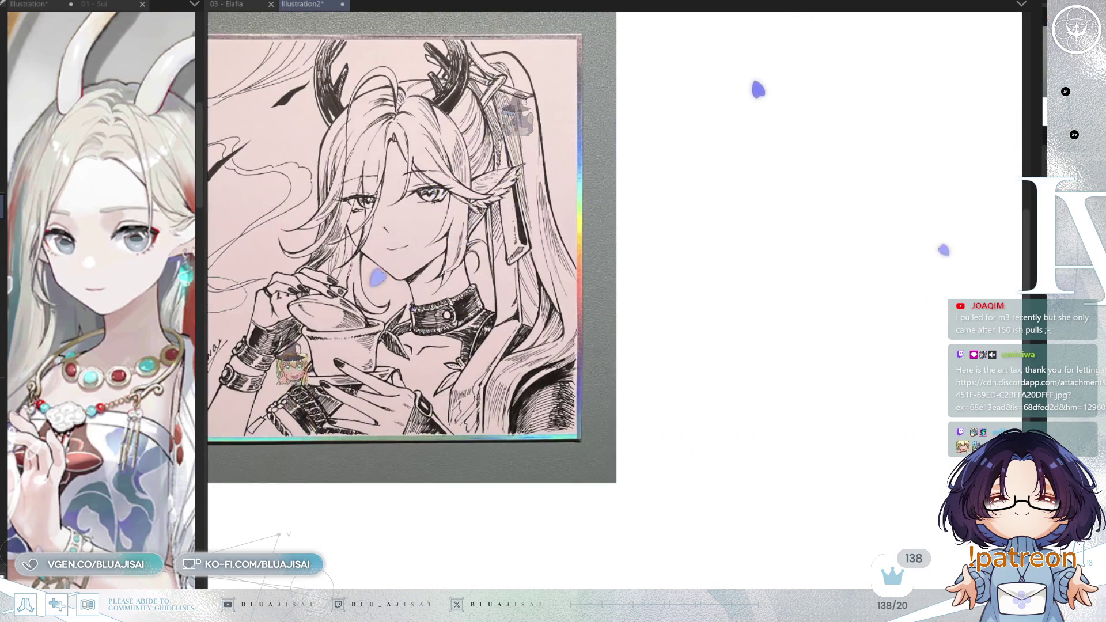
drag(202, 372, 111, 372)
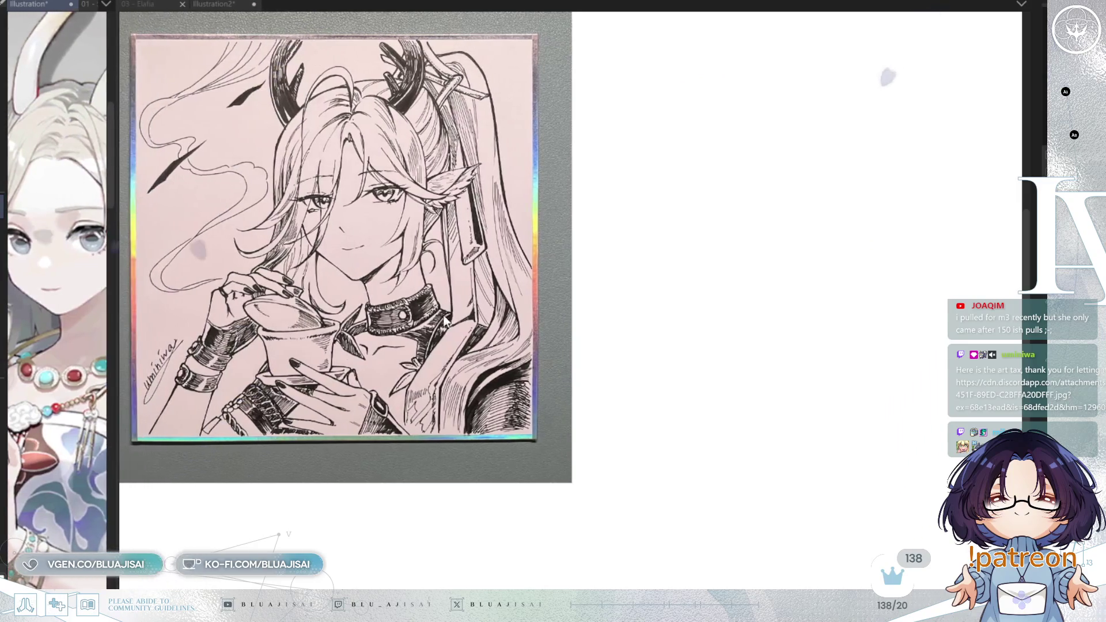
scroll(715, 373, up, 1)
drag(715, 373, 692, 359)
scroll(692, 360, up, 1)
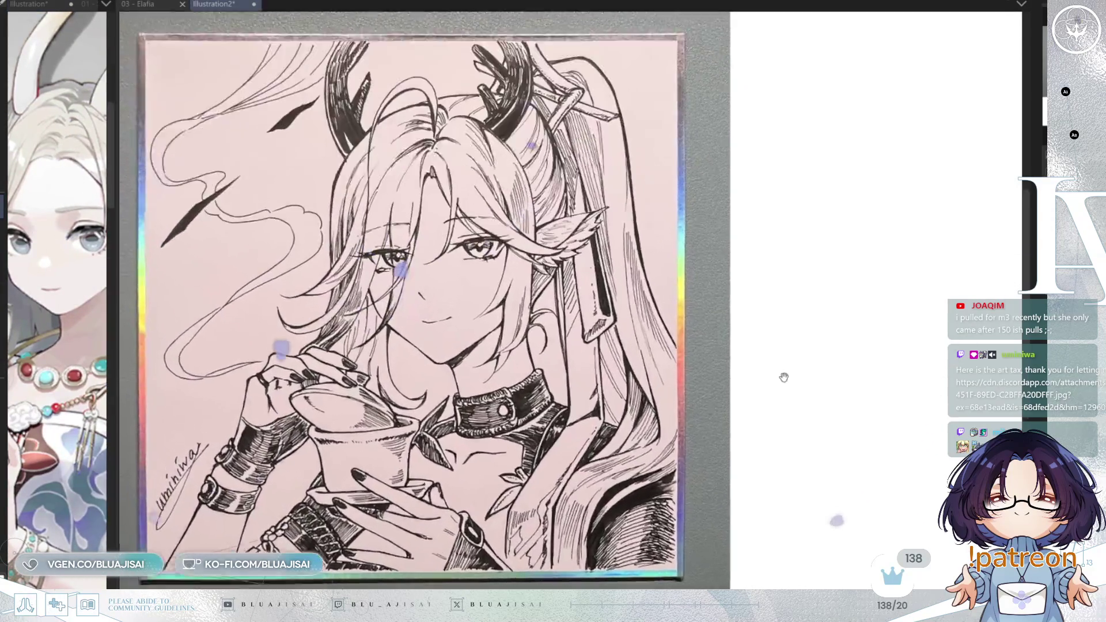
scroll(785, 383, up, 1)
mouse_move(798, 358)
mouse_down()
mouse_move(836, 363)
mouse_move(784, 366)
mouse_move(808, 382)
mouse_up()
scroll(791, 334, up, 1)
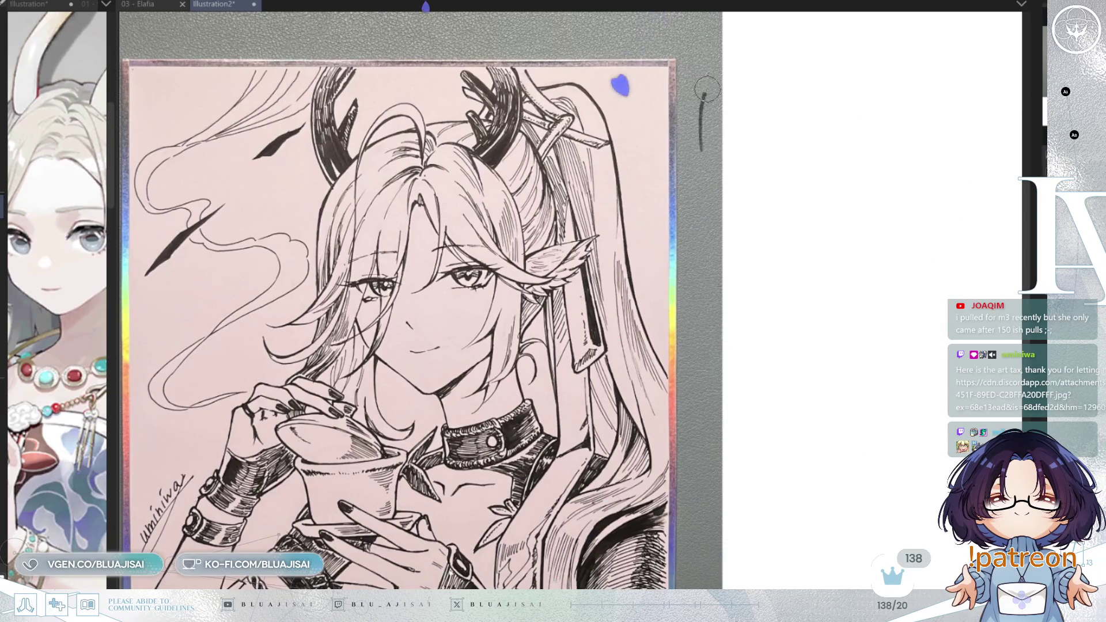
Step: Hand-letter 'Art by' and the @ handle line beside the pasted photo
mouse_move(704, 87)
mouse_down()
mouse_move(726, 160)
mouse_move(742, 141)
mouse_move(774, 159)
mouse_move(801, 125)
mouse_up()
drag(784, 126, 784, 153)
mouse_move(850, 121)
mouse_down()
mouse_move(862, 137)
mouse_move(850, 152)
mouse_move(921, 130)
mouse_move(900, 167)
mouse_up()
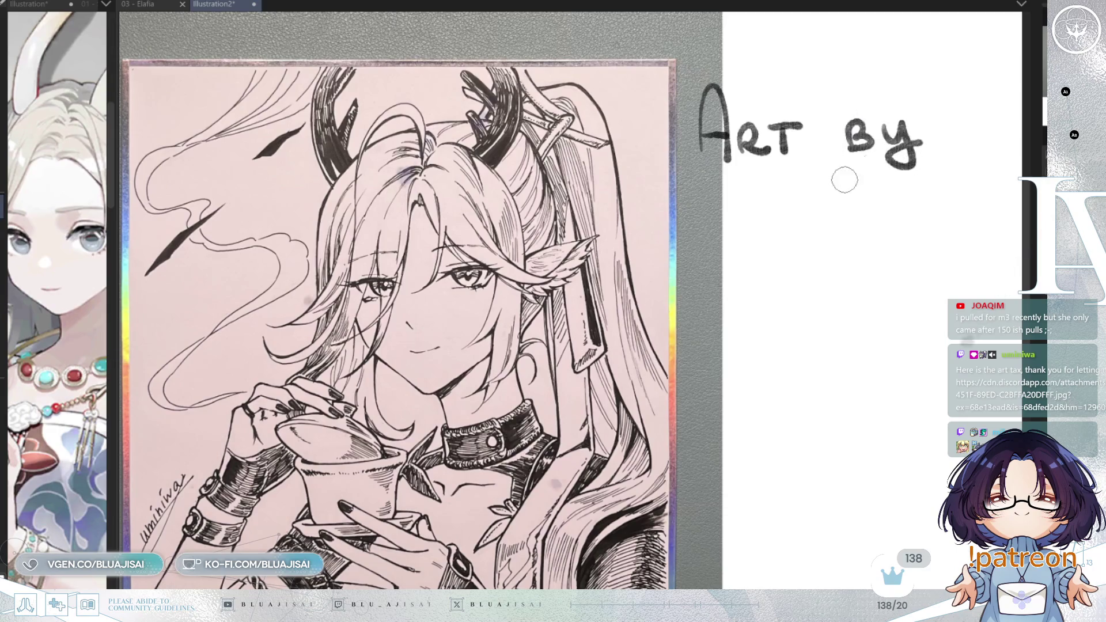
mouse_move(710, 217)
mouse_down()
mouse_move(722, 230)
mouse_move(765, 208)
mouse_move(790, 227)
mouse_move(846, 198)
mouse_move(860, 225)
mouse_move(906, 201)
mouse_move(915, 221)
mouse_up()
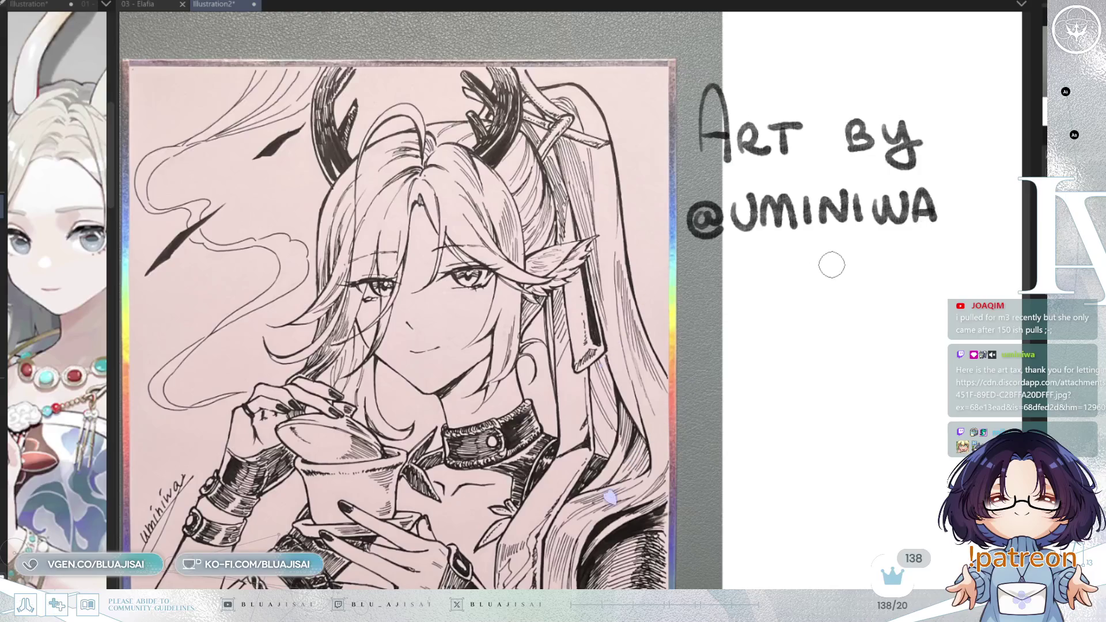
Step: Draw a Twitch logo under the handle, begin the second handle and start a YouTube logo
mouse_move(843, 268)
mouse_down()
mouse_move(816, 285)
mouse_move(835, 301)
mouse_move(827, 291)
mouse_up()
mouse_move(816, 248)
mouse_down()
mouse_move(865, 249)
mouse_move(849, 286)
mouse_up()
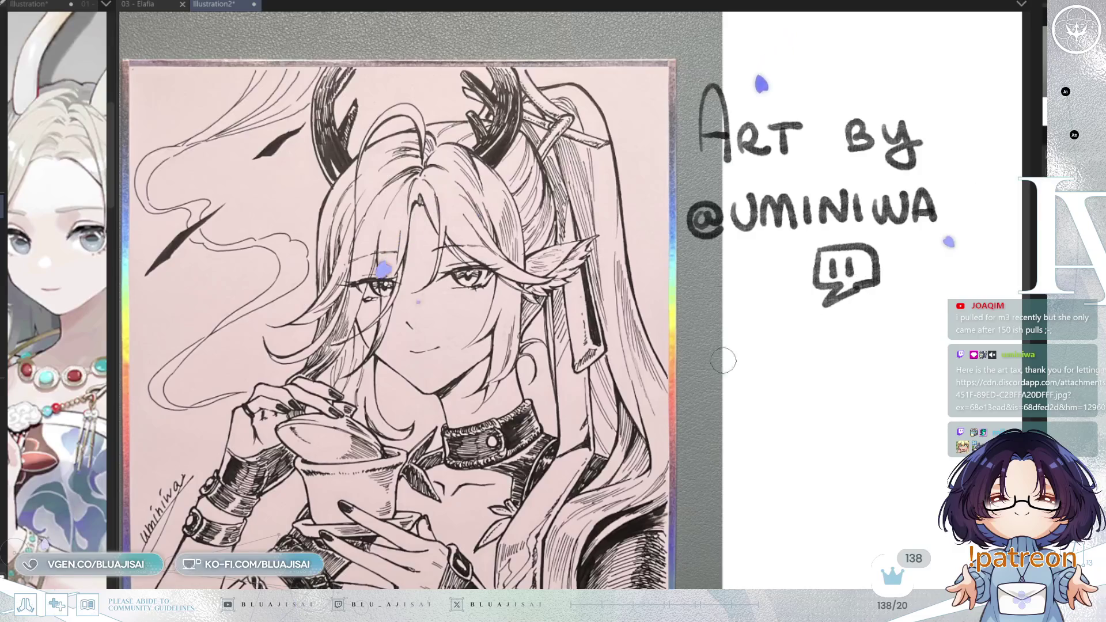
mouse_move(693, 362)
mouse_down()
mouse_move(719, 385)
mouse_move(748, 349)
mouse_move(783, 355)
mouse_move(797, 381)
mouse_move(853, 374)
mouse_move(898, 346)
mouse_move(922, 372)
mouse_move(918, 360)
mouse_up()
mouse_move(816, 415)
mouse_down()
mouse_move(866, 443)
mouse_move(843, 425)
mouse_move(868, 427)
mouse_move(836, 424)
mouse_up()
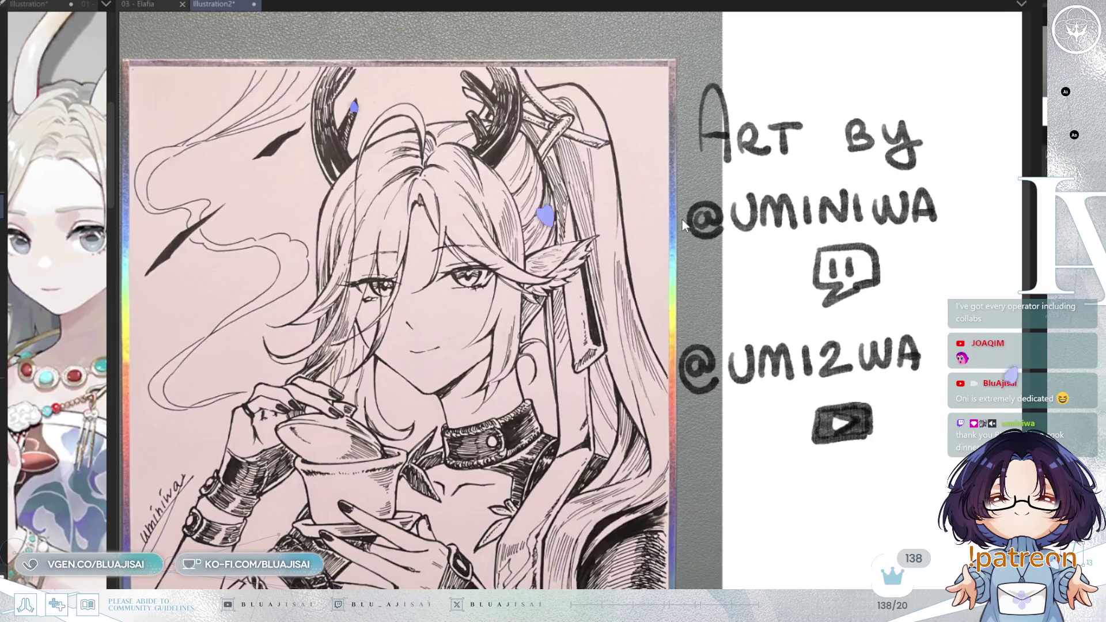
Step: Switch back to the Elafia sketch and resize the reference pane beside the canvas
key(ctrl+Tab)
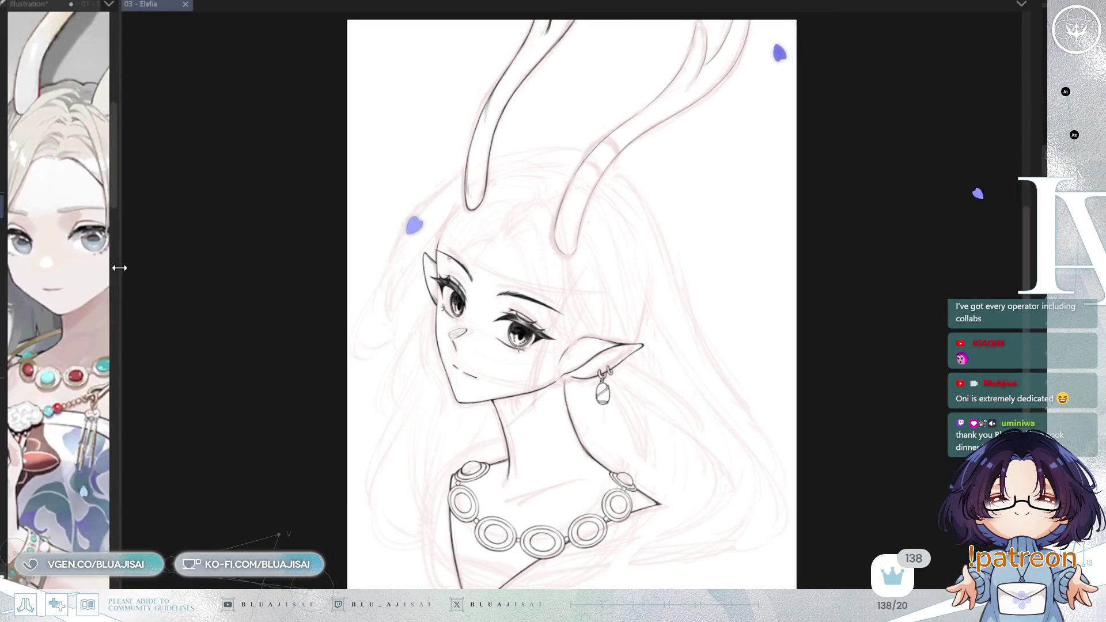
drag(116, 264, 339, 249)
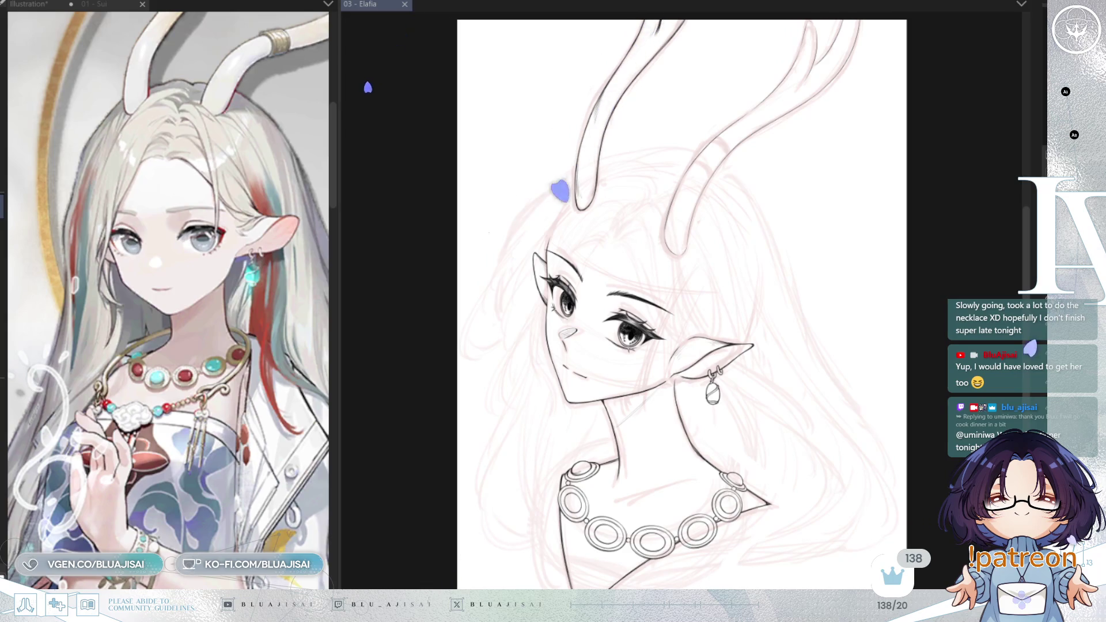
scroll(687, 225, up, 2)
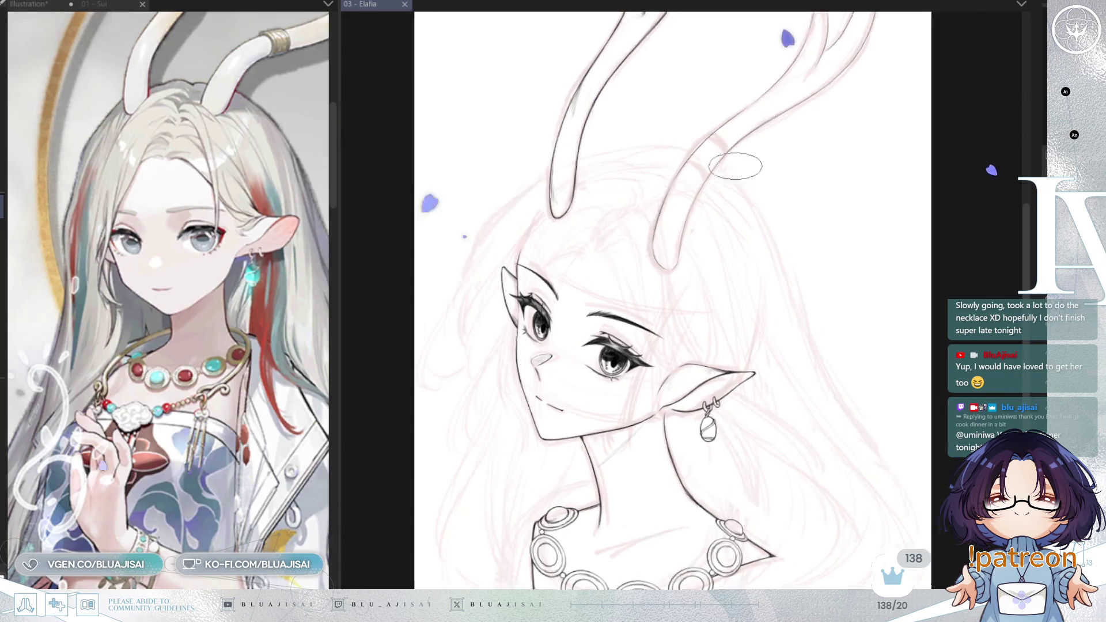
scroll(688, 225, up, 2)
drag(336, 309, 317, 309)
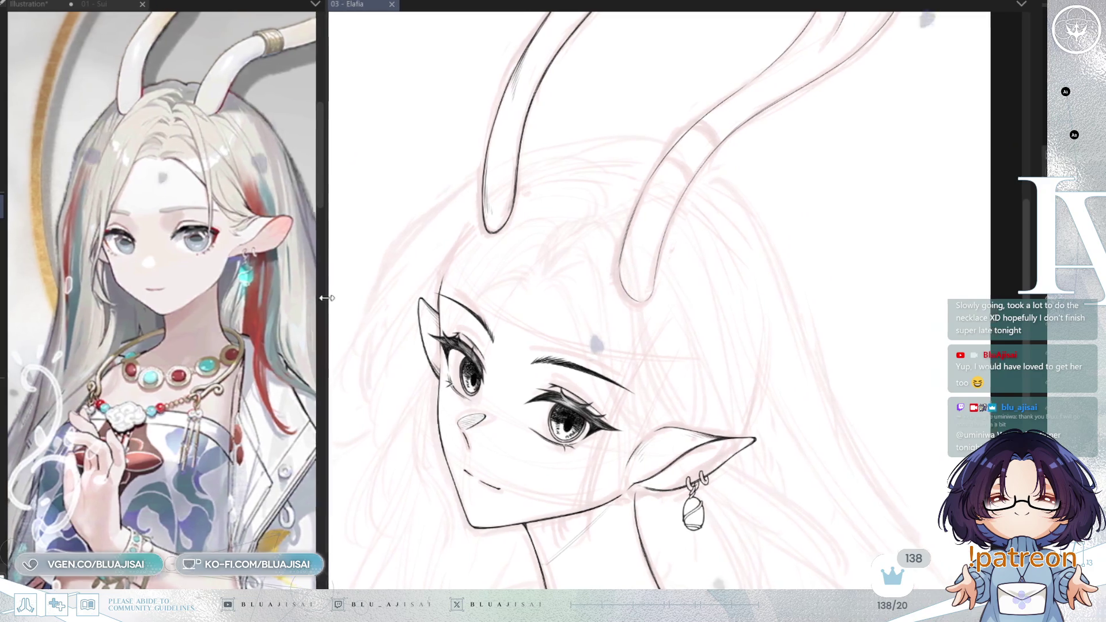
scroll(663, 180, up, 1)
scroll(665, 179, up, 1)
scroll(663, 179, up, 1)
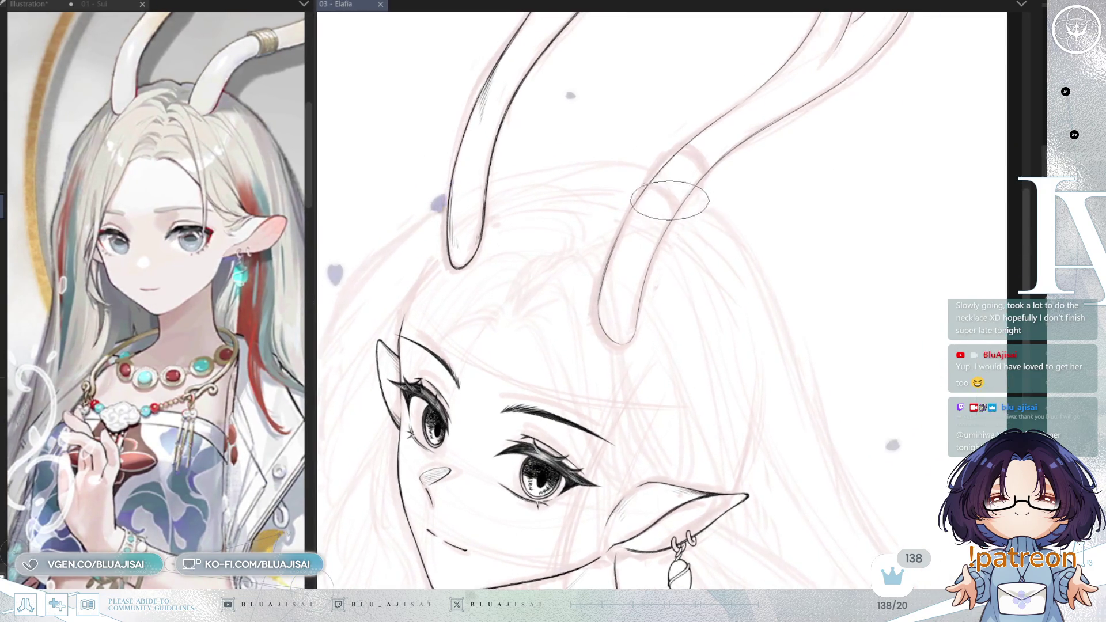
scroll(664, 179, up, 1)
scroll(664, 178, up, 2)
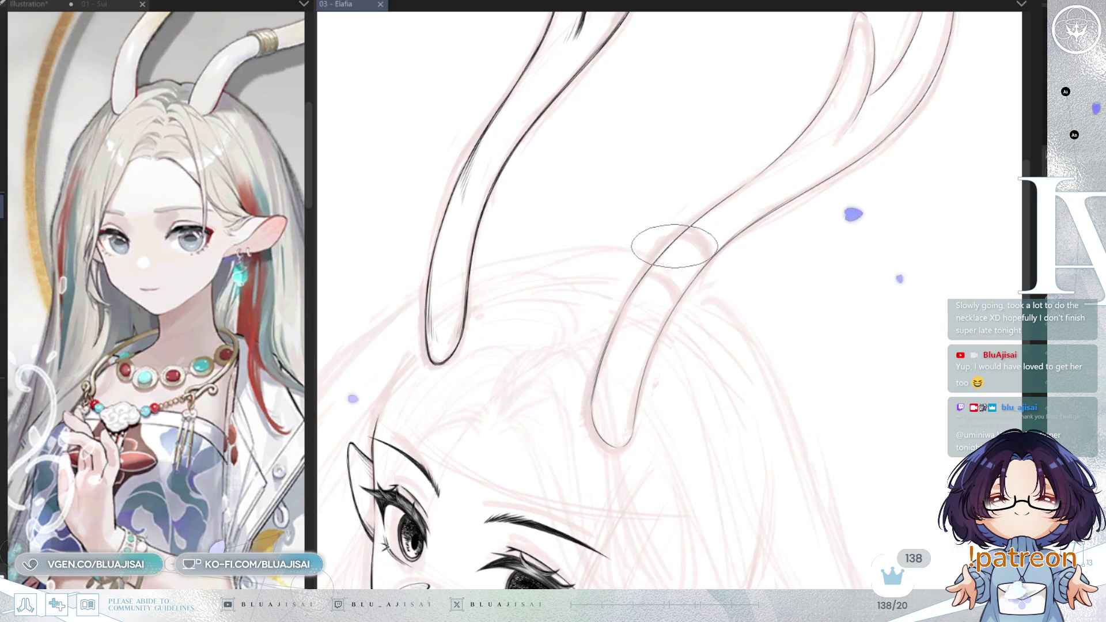
drag(670, 251, 648, 231)
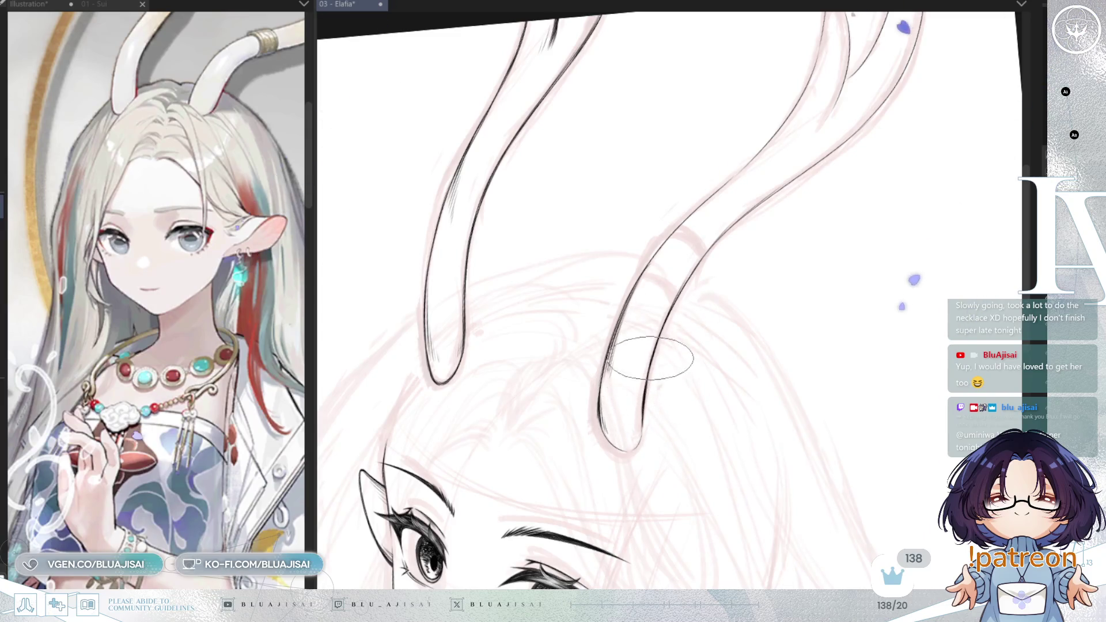
mouse_move(650, 357)
mouse_down()
mouse_move(637, 405)
mouse_move(530, 407)
mouse_move(653, 271)
mouse_up()
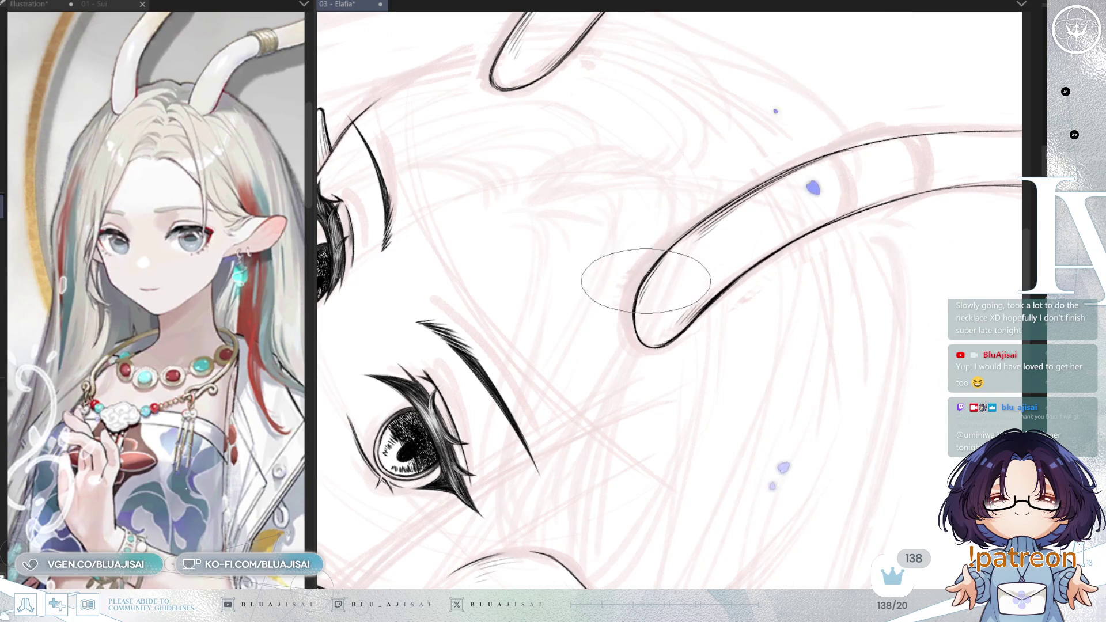
mouse_move(713, 194)
mouse_down()
mouse_move(719, 227)
mouse_move(680, 248)
mouse_up()
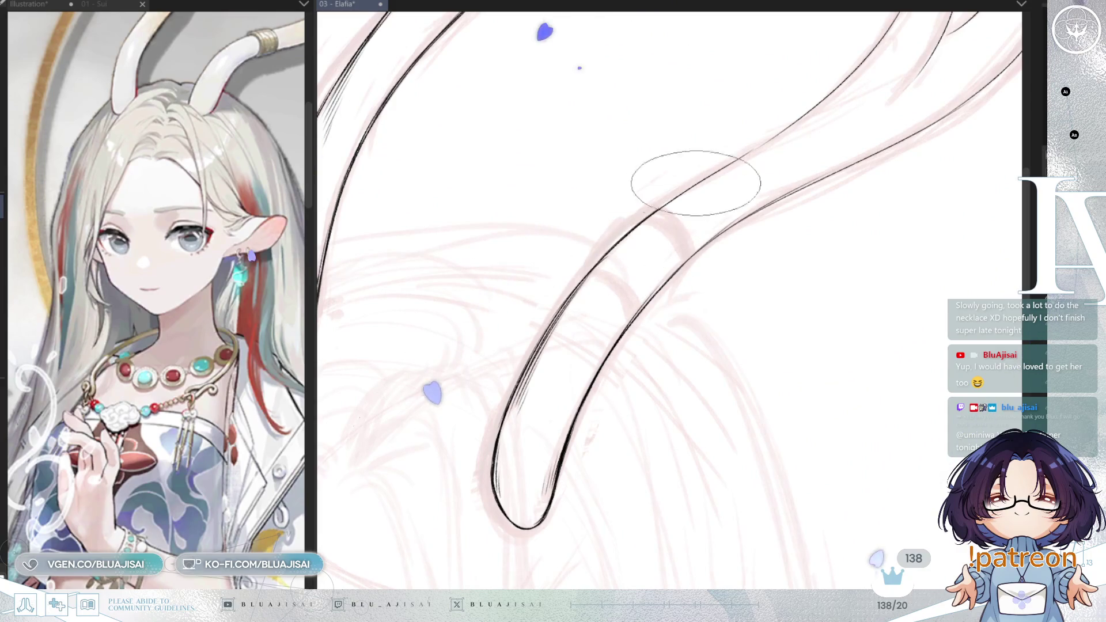
drag(783, 126, 647, 247)
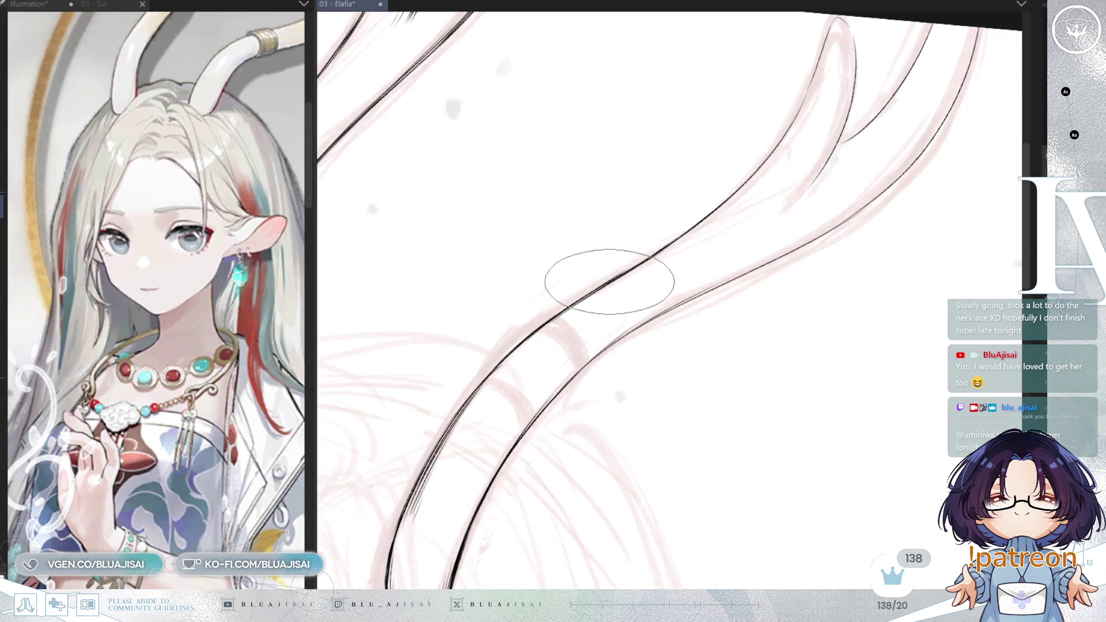
drag(713, 212, 724, 171)
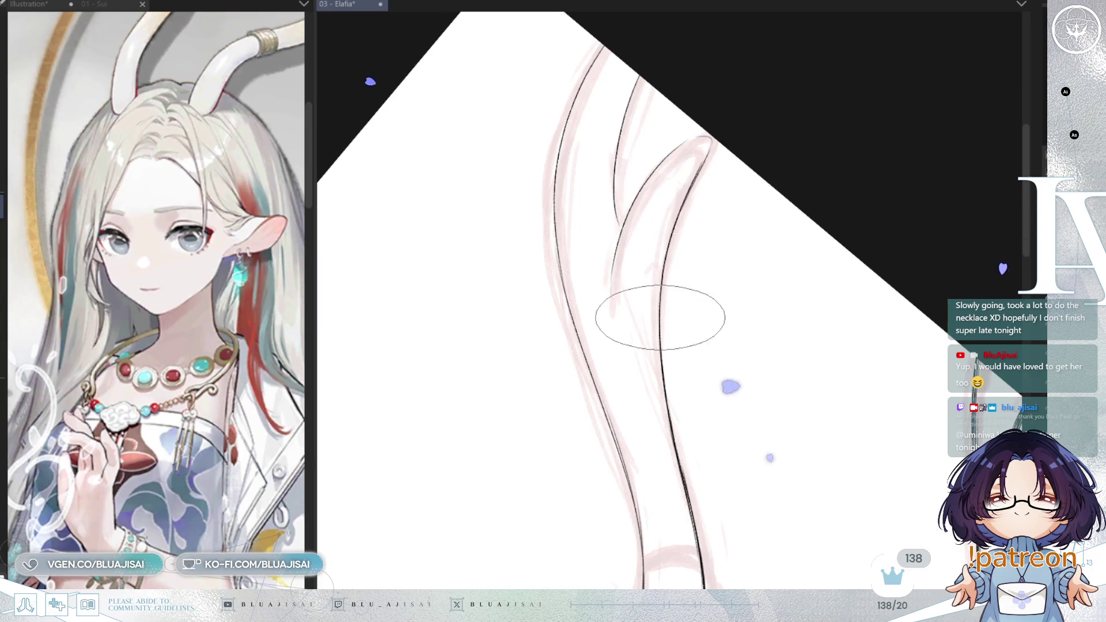
Step: Add short hatching strokes along the horn's inner edge, then rotate the view to re-frame the horn
drag(655, 347, 661, 385)
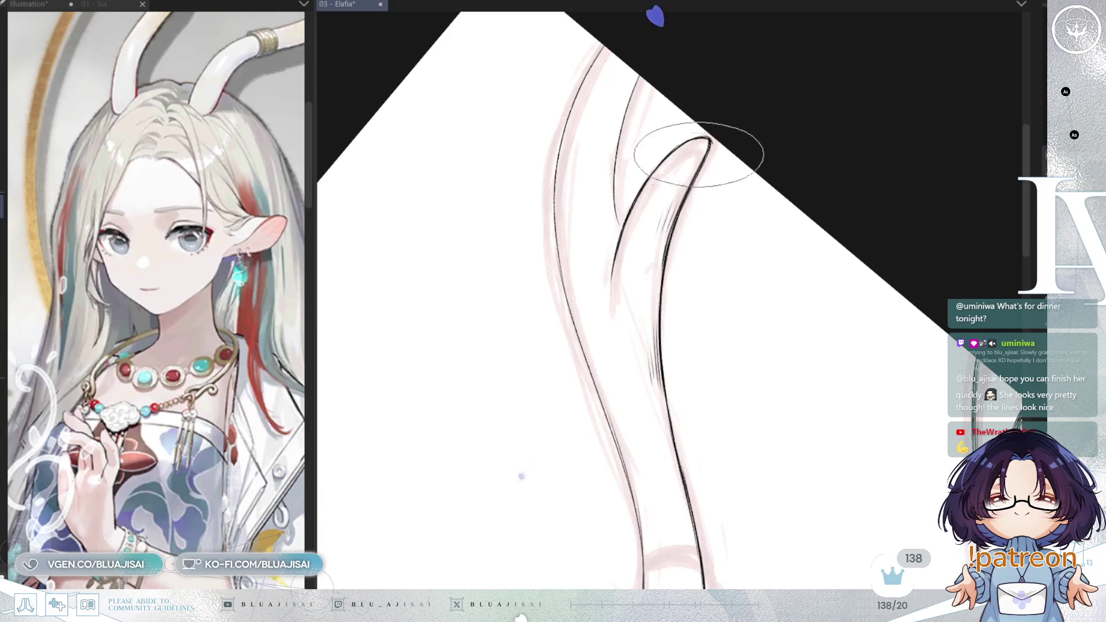
mouse_move(688, 161)
mouse_down()
mouse_move(808, 105)
mouse_move(729, 147)
mouse_move(649, 218)
mouse_up()
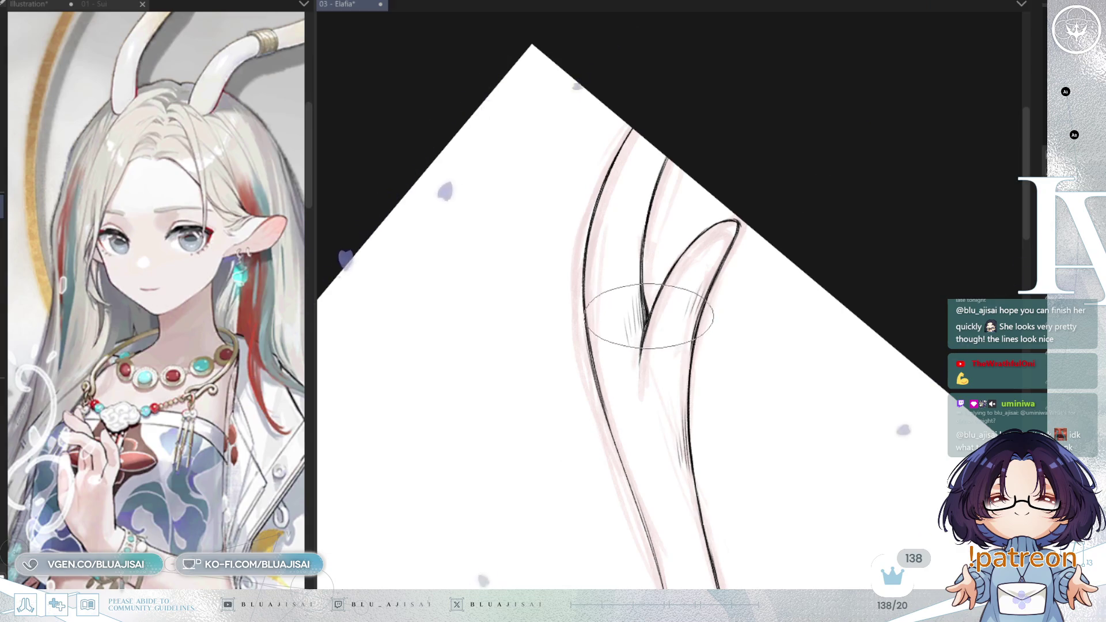
mouse_move(729, 204)
mouse_down()
mouse_move(616, 465)
mouse_move(606, 465)
mouse_up()
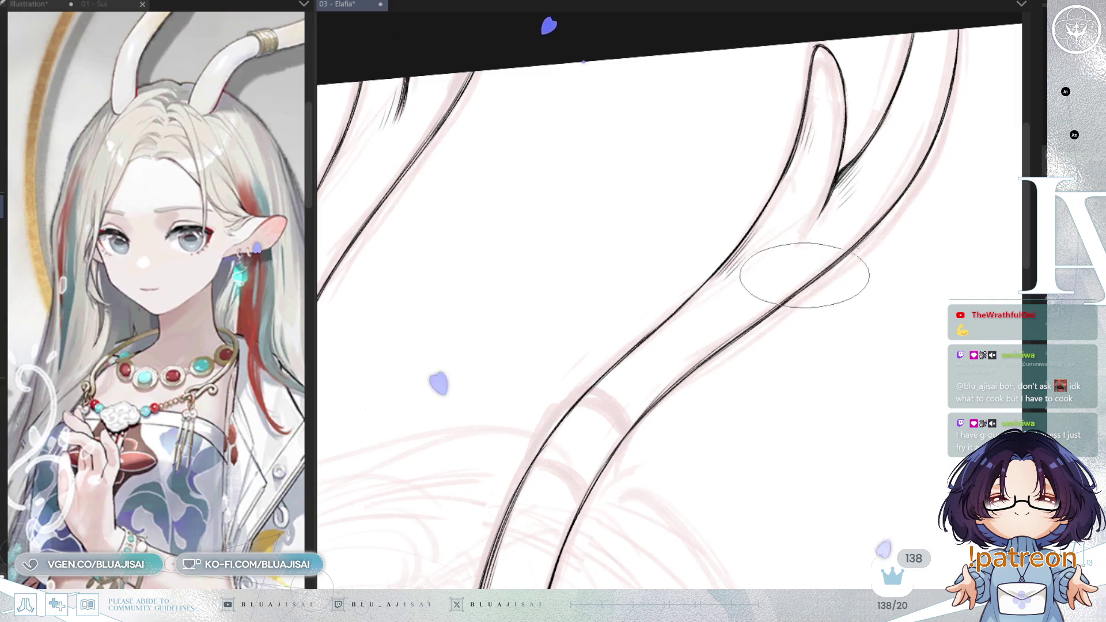
Step: Pan the canvas to bring the horn's lower end into view
mouse_move(683, 370)
mouse_down()
mouse_move(662, 415)
mouse_move(697, 329)
mouse_up()
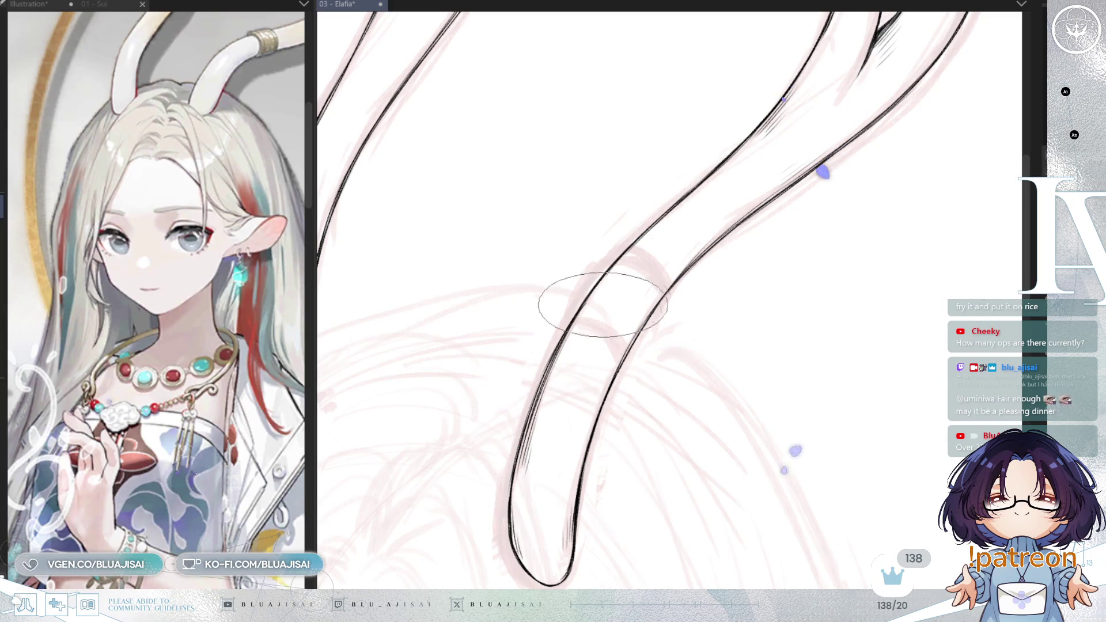
drag(648, 346, 679, 286)
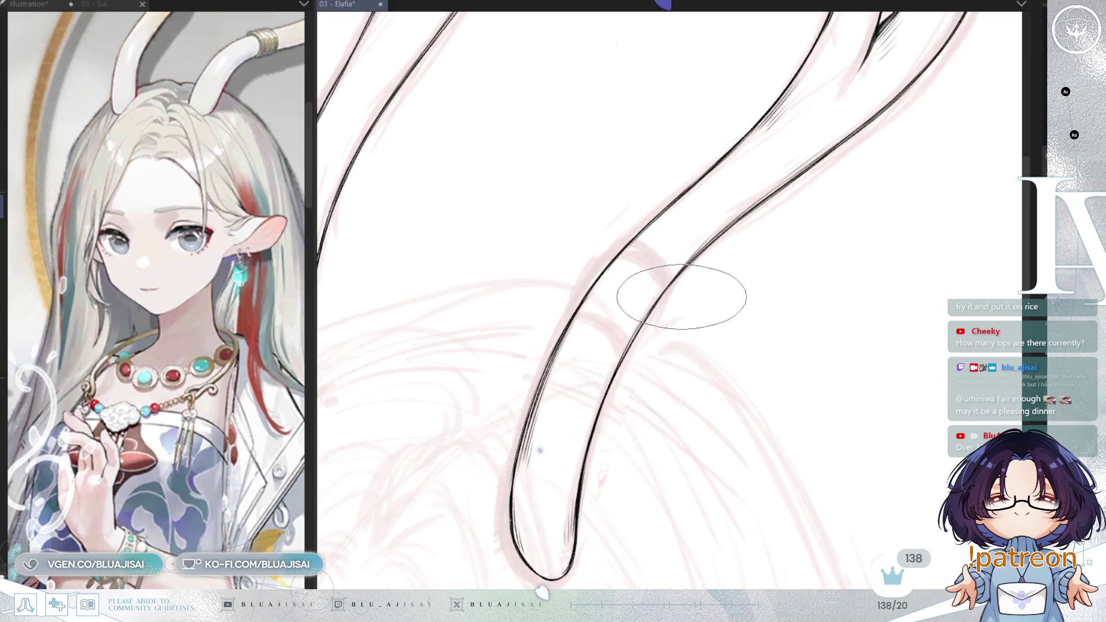
scroll(225, 258, up, 3)
scroll(224, 277, up, 3)
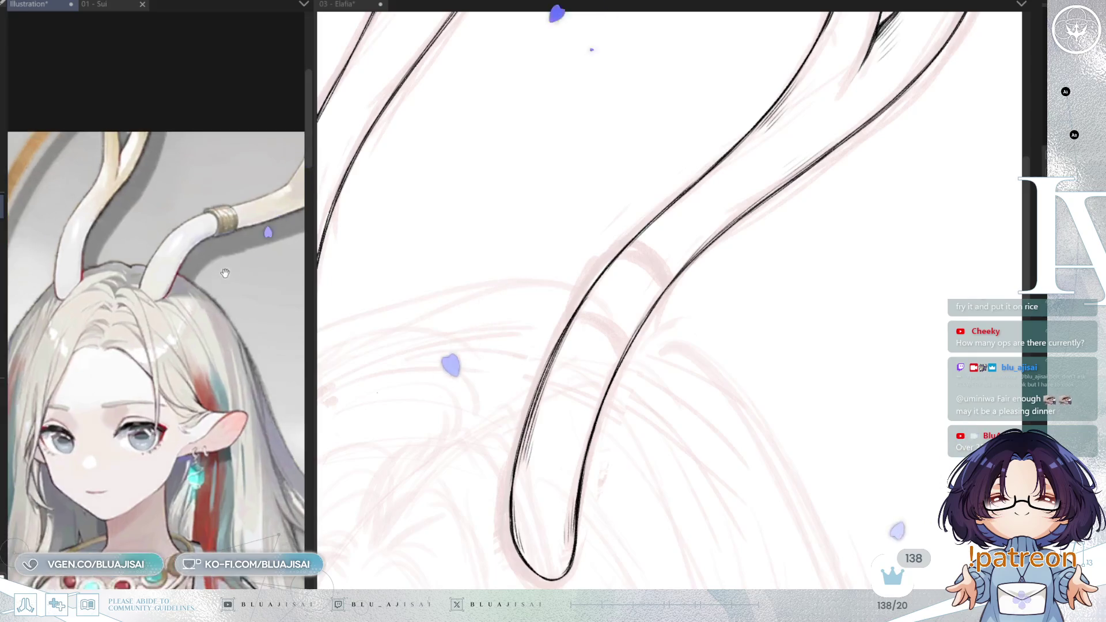
Step: Rotate the view so the horn stands upright and ink a curved band line across it
click(697, 272)
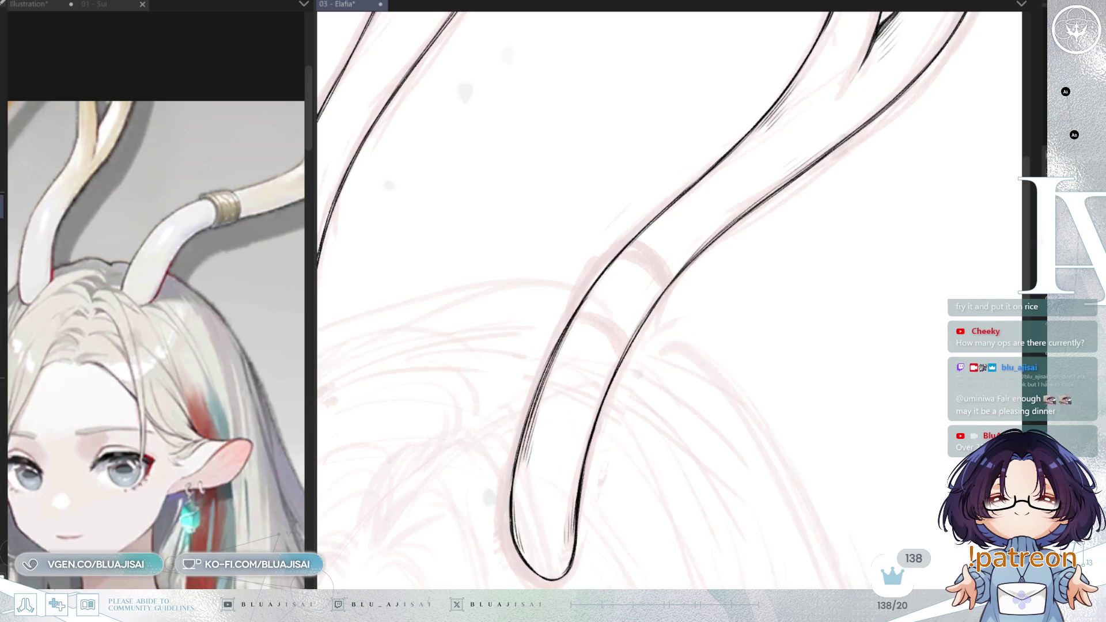
mouse_move(860, 309)
mouse_down()
mouse_move(704, 346)
mouse_move(593, 321)
mouse_move(732, 329)
mouse_up()
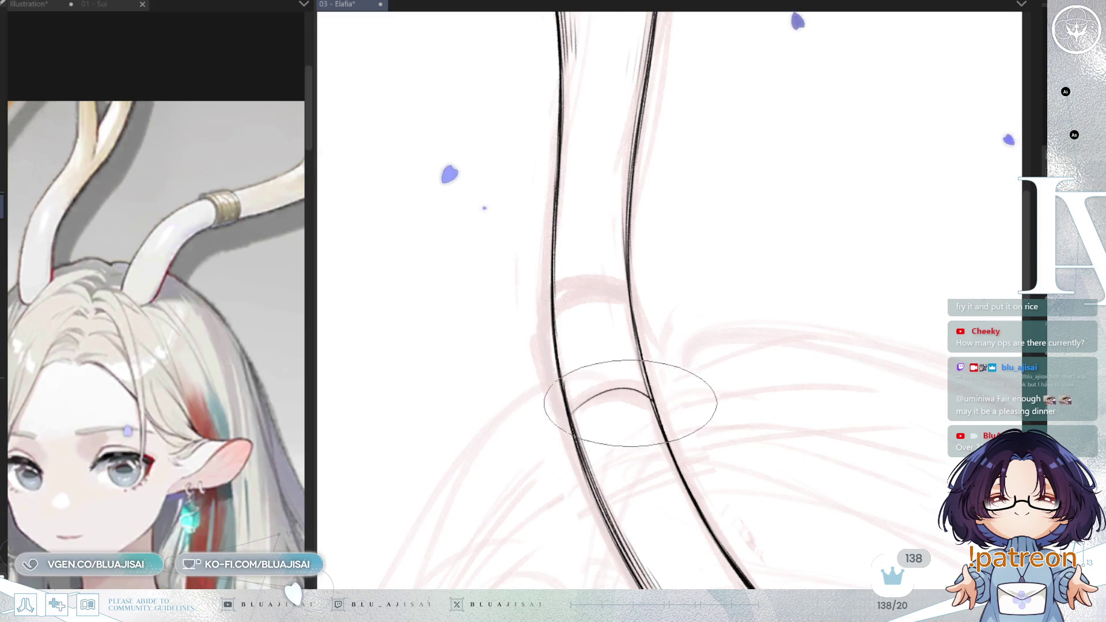
drag(573, 415, 649, 400)
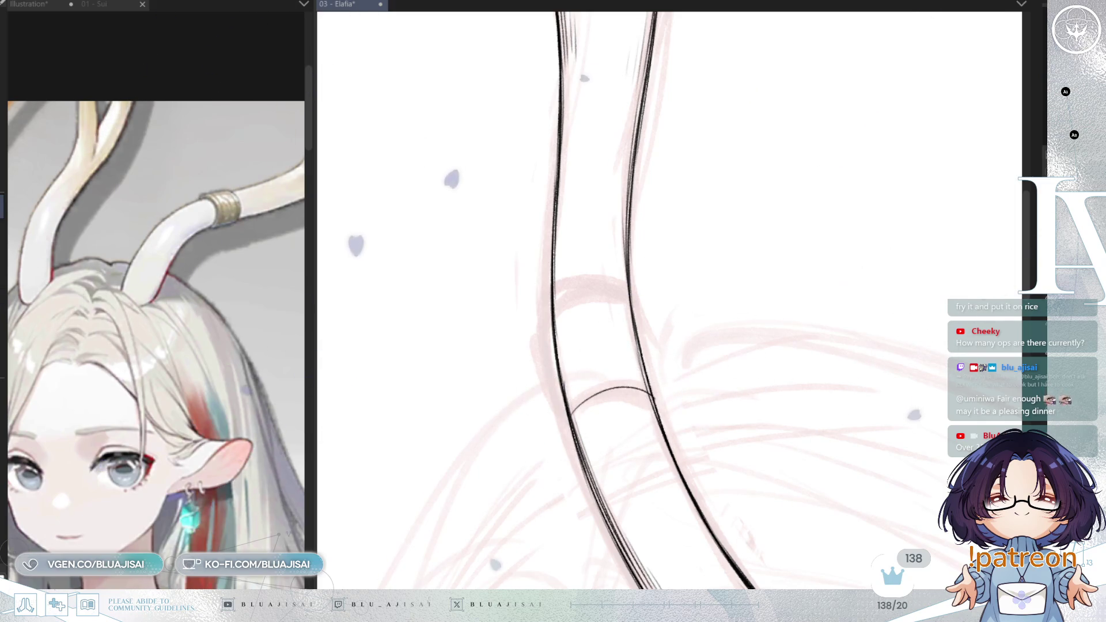
key(End)
key(End)
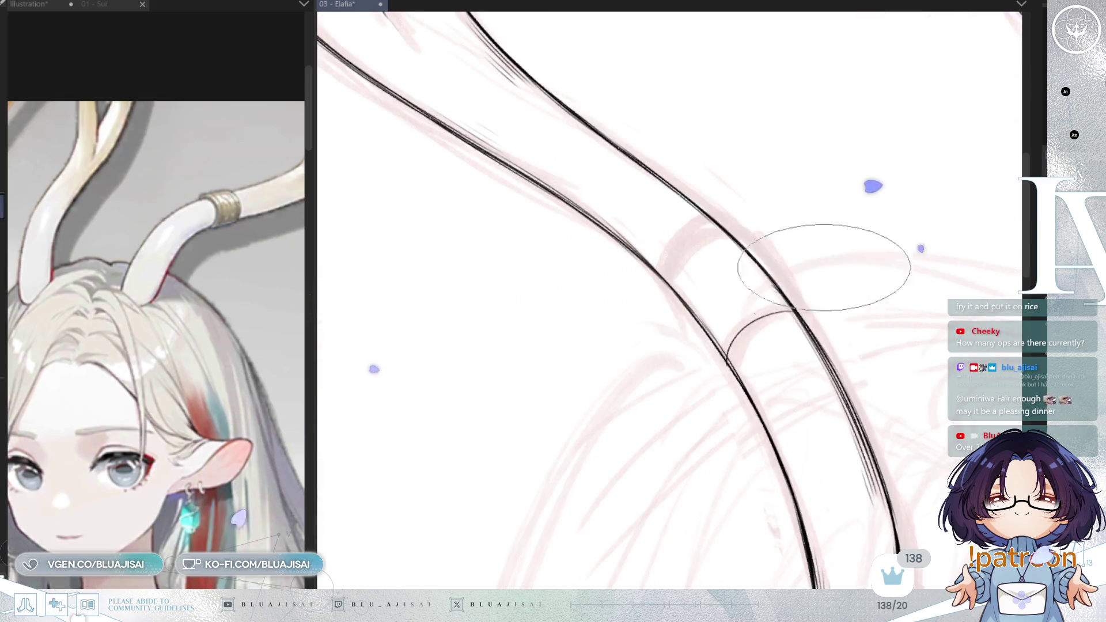
Step: Add a second curved band stroke, mirror the view and rotate it so the horn runs vertically
mouse_move(730, 359)
mouse_down()
mouse_move(759, 307)
mouse_move(797, 311)
mouse_up()
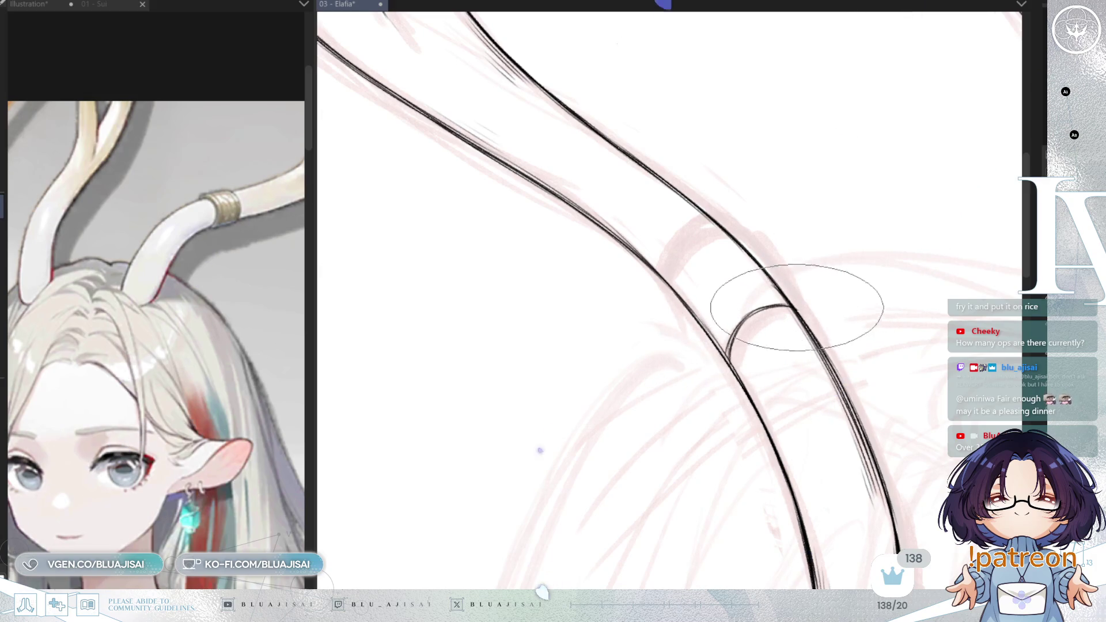
key(Insert)
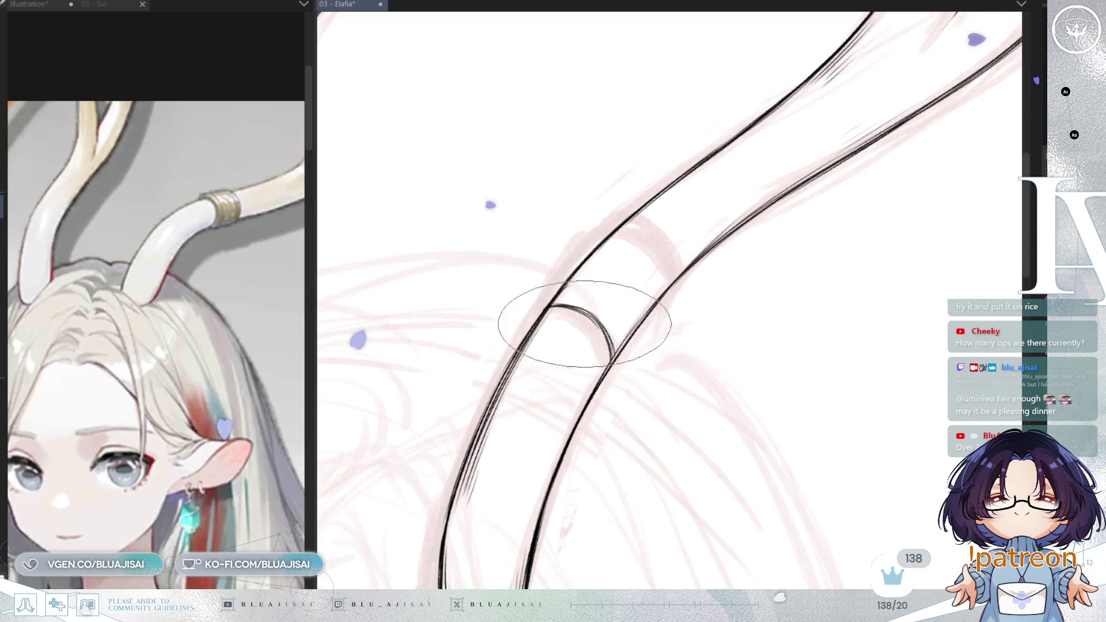
drag(605, 346, 715, 289)
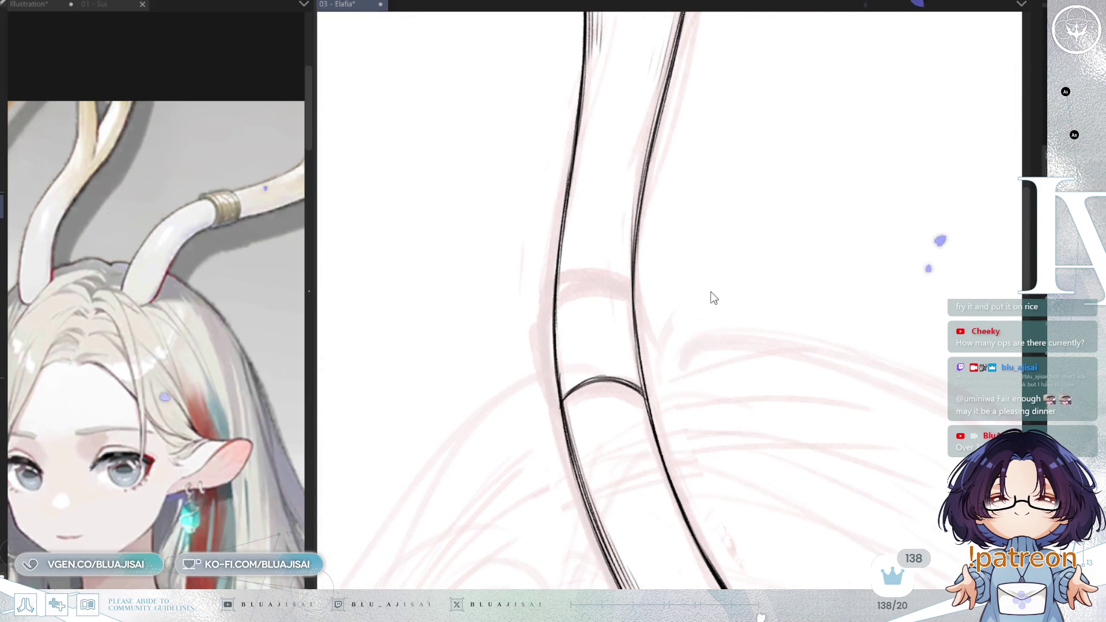
key(o)
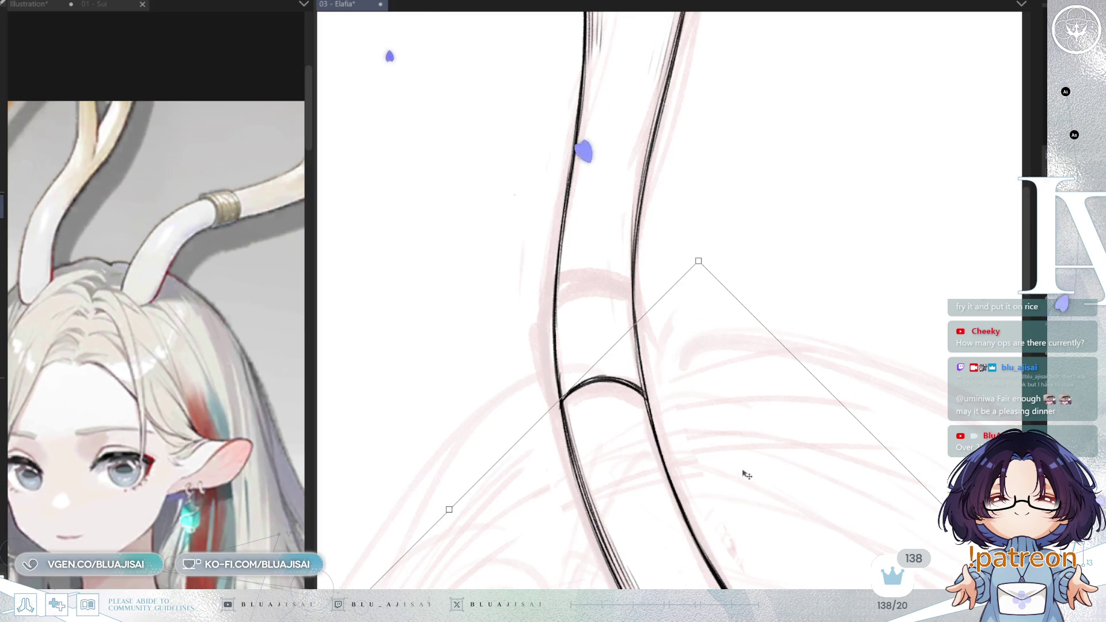
Step: Lasso the band stroke, copy it higher up the horn, deselect, tilt the view and enlarge the brush
key(b)
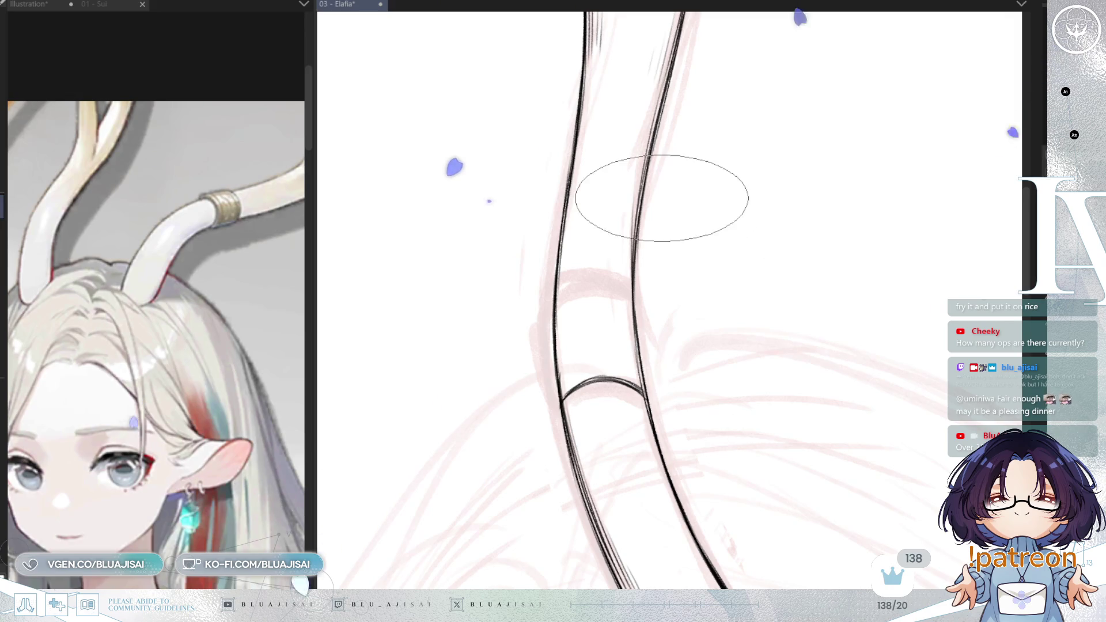
drag(533, 394, 653, 436)
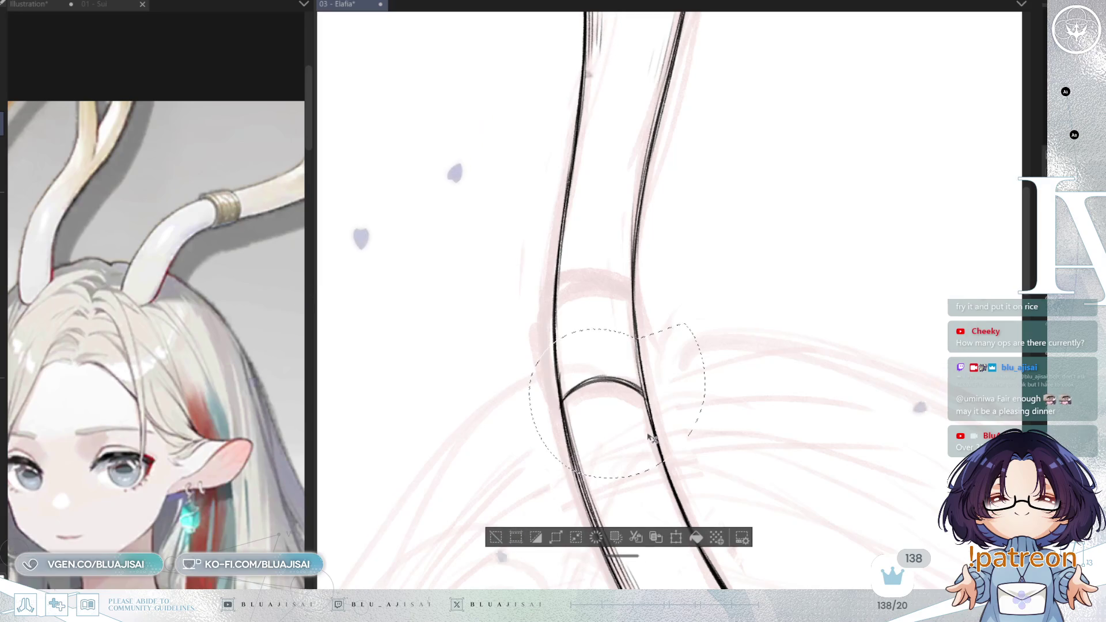
drag(648, 440, 637, 345)
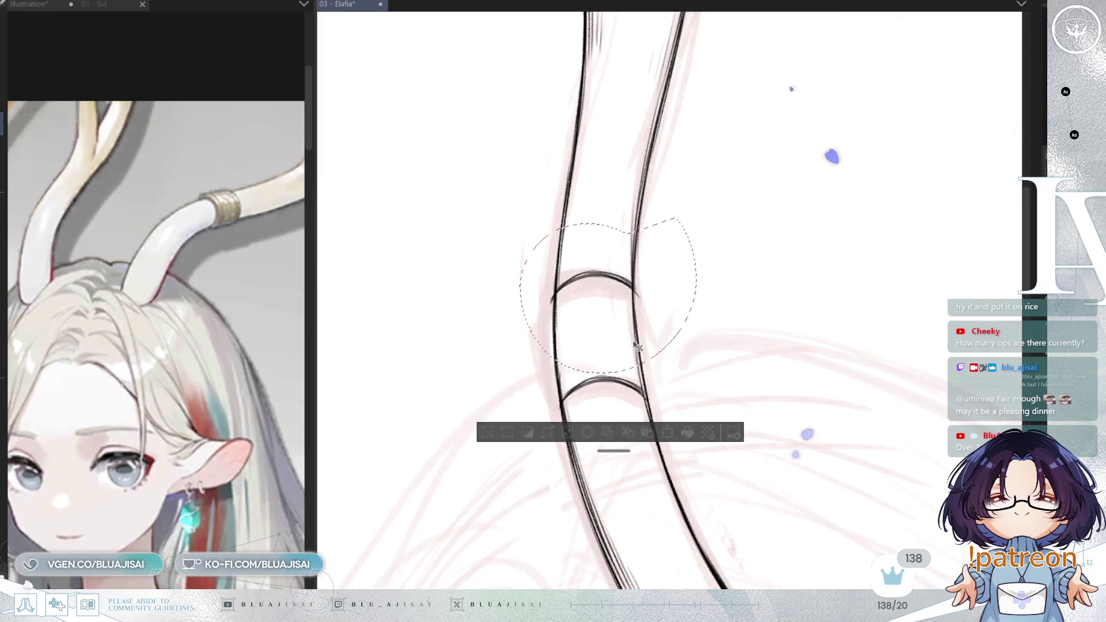
click(490, 429)
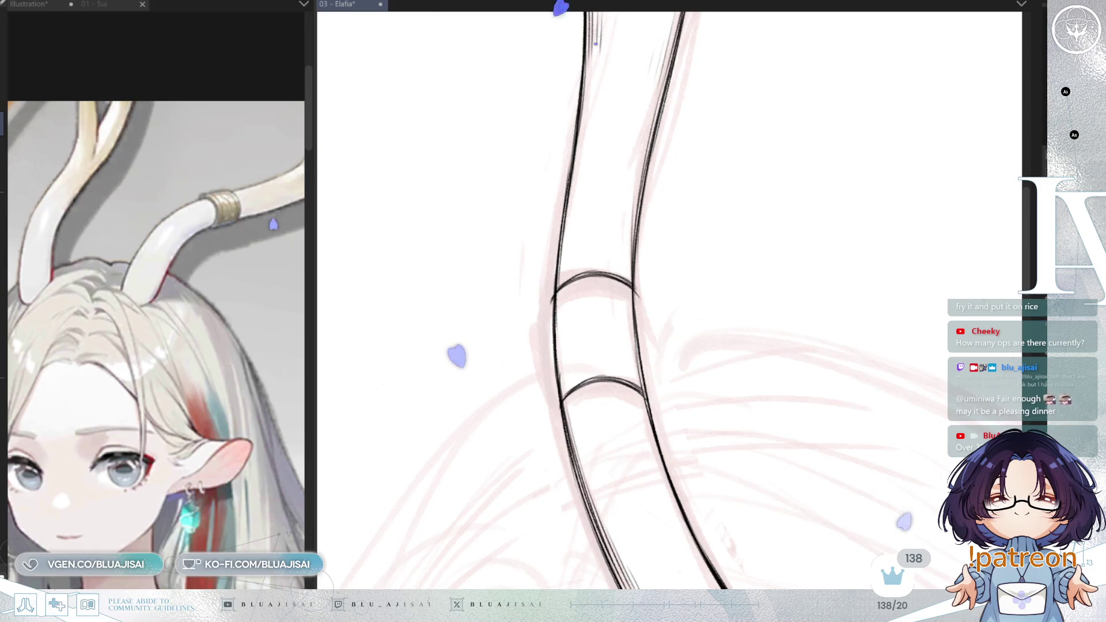
drag(594, 42, 574, 293)
key(e)
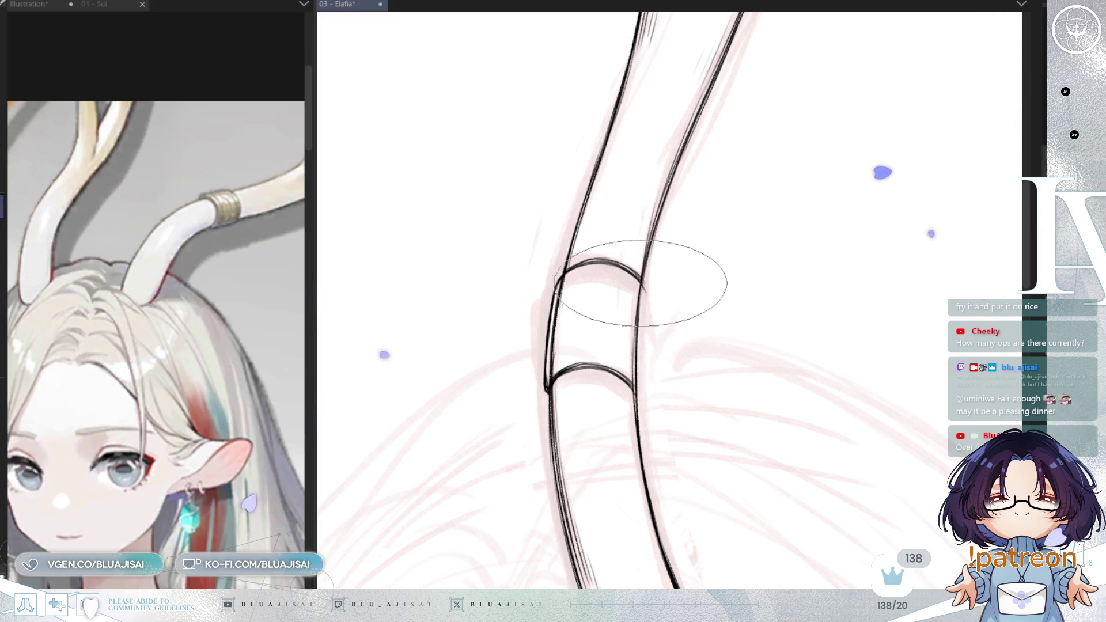
Step: Strengthen the horn's right edge line and add a short stroke where the lower band meets it
drag(645, 313, 644, 374)
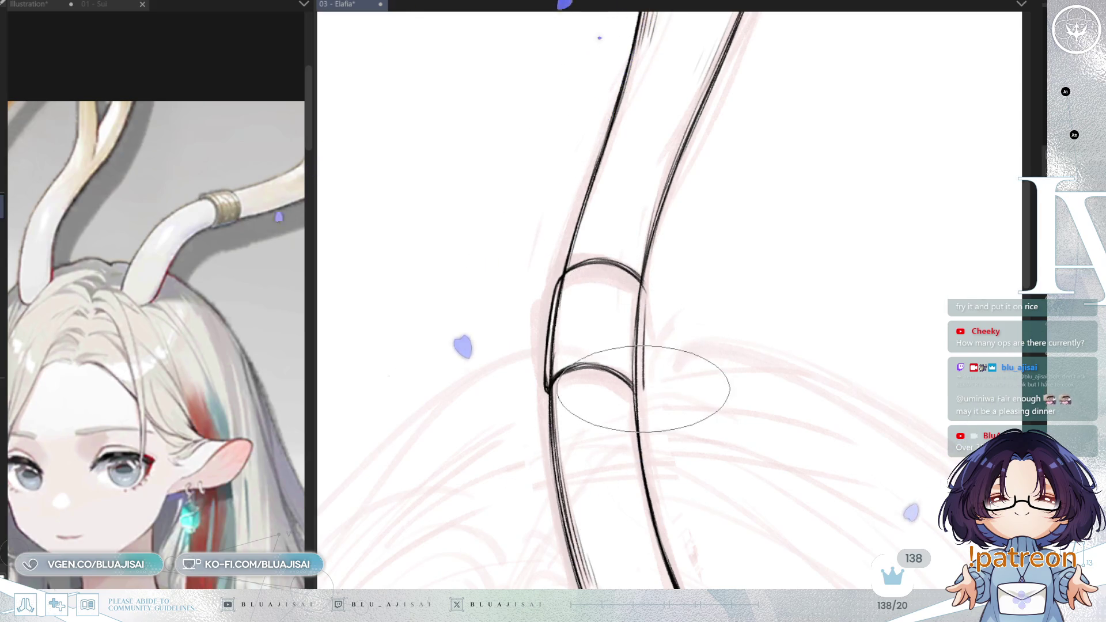
drag(642, 365, 640, 399)
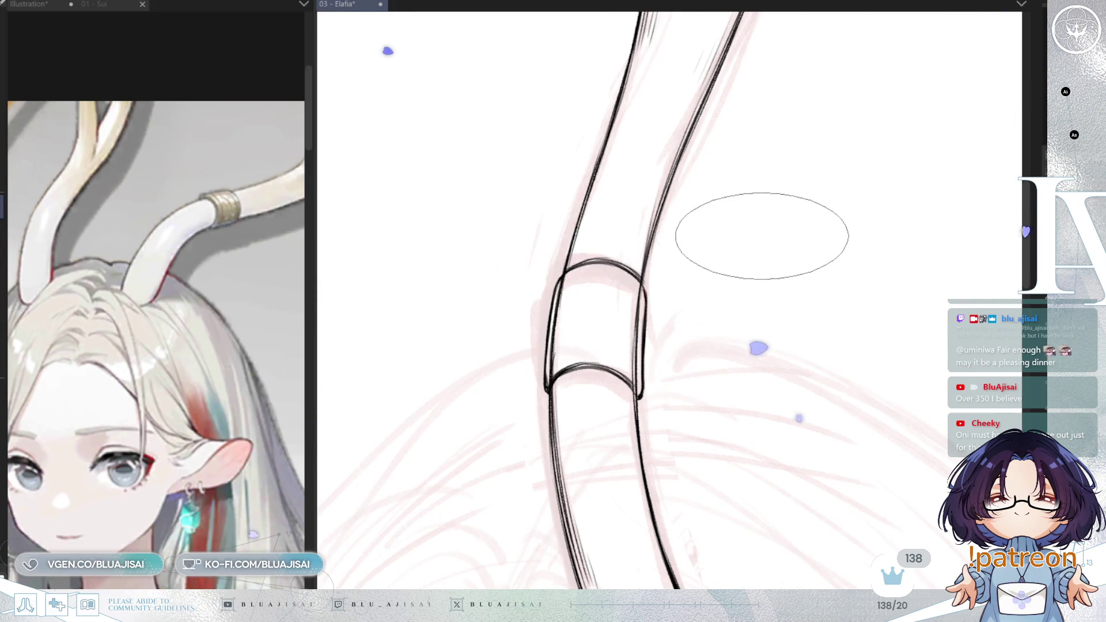
Step: Mirror and rotate the canvas view so the horn stands upright for checking
key(m)
key(4)
key(4)
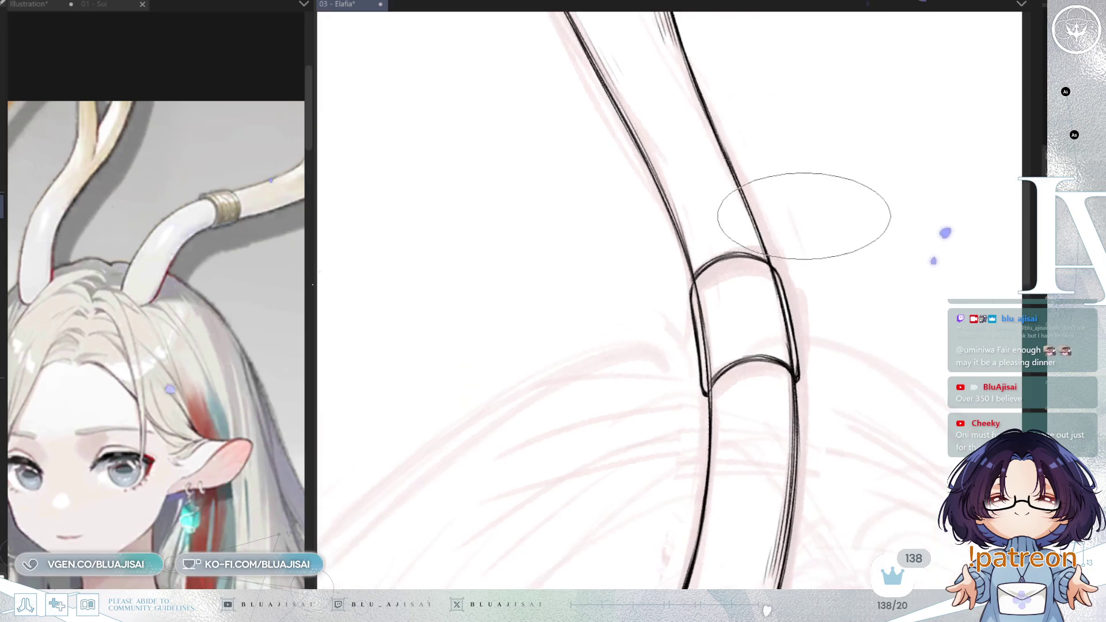
key(4)
key(6)
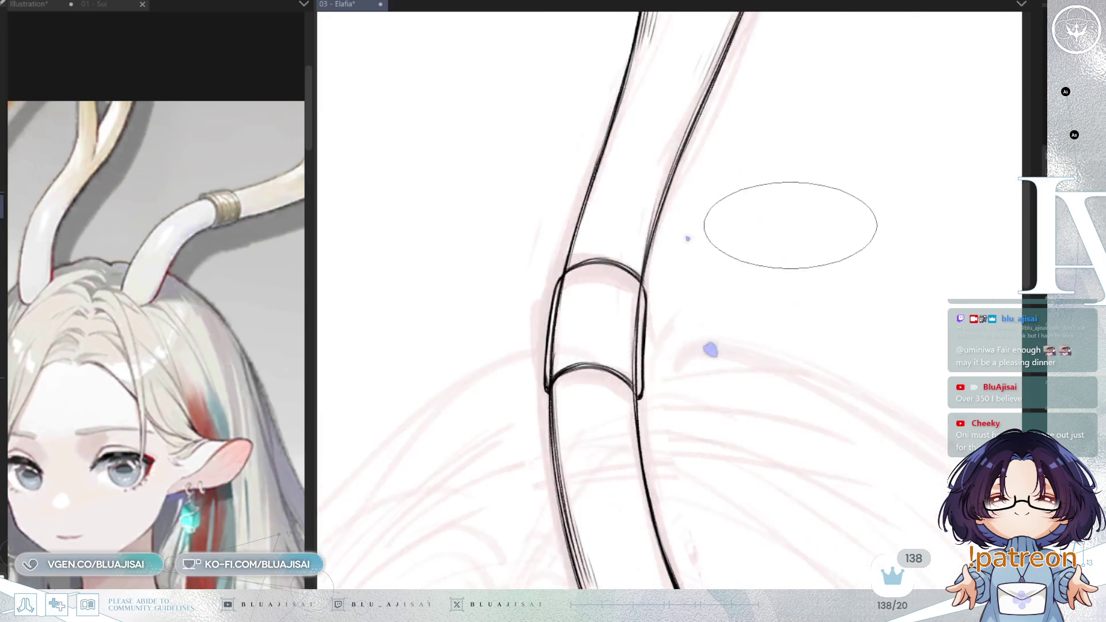
key(6)
key(6)
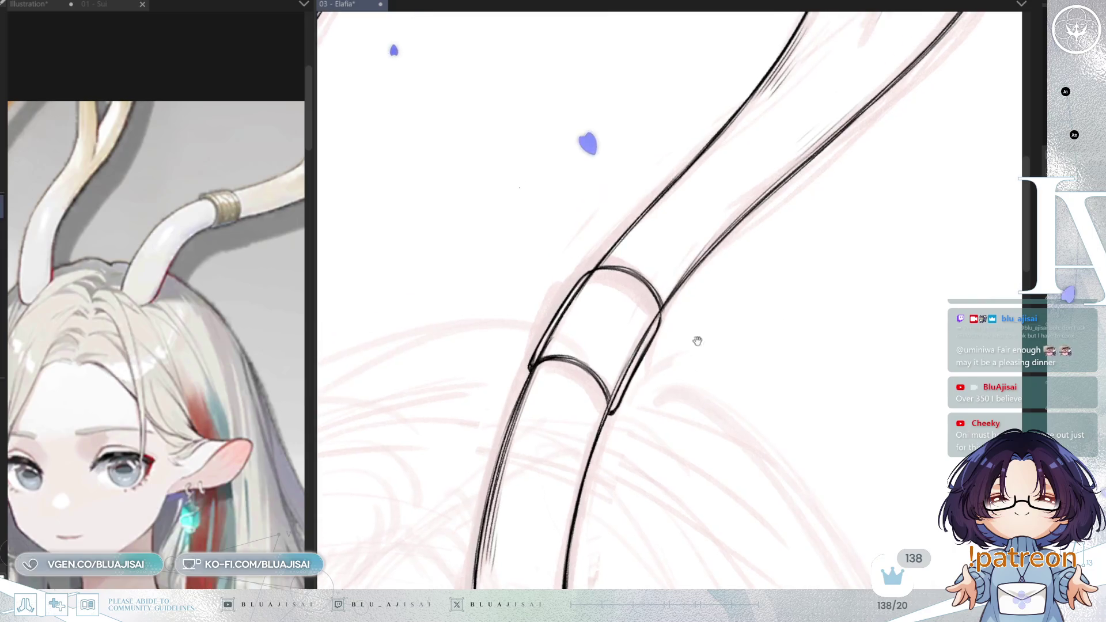
key(6)
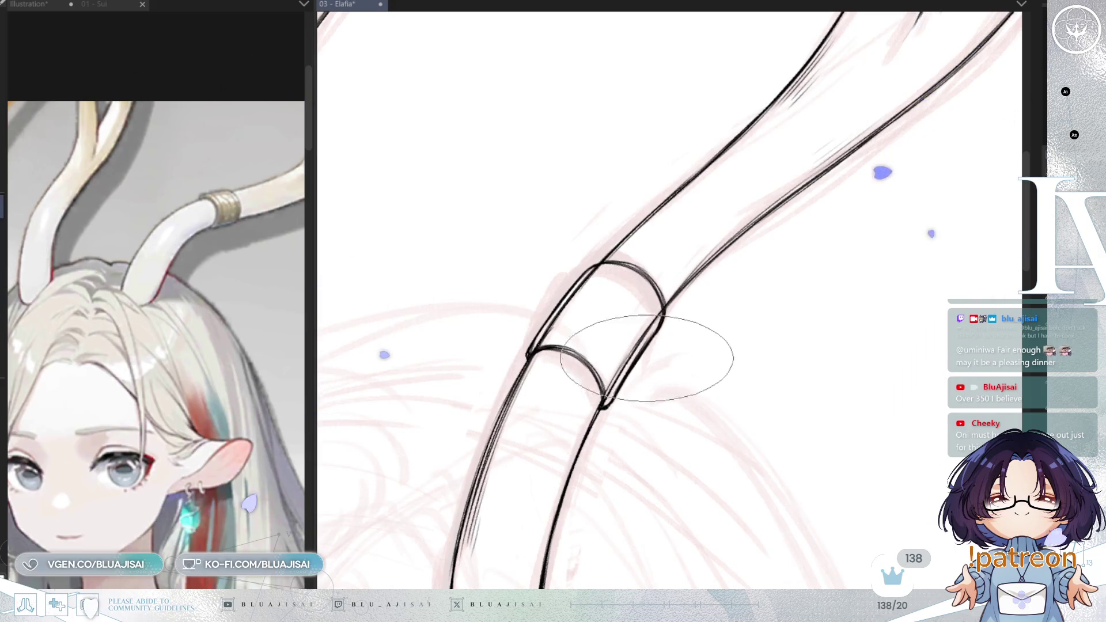
drag(648, 342, 648, 346)
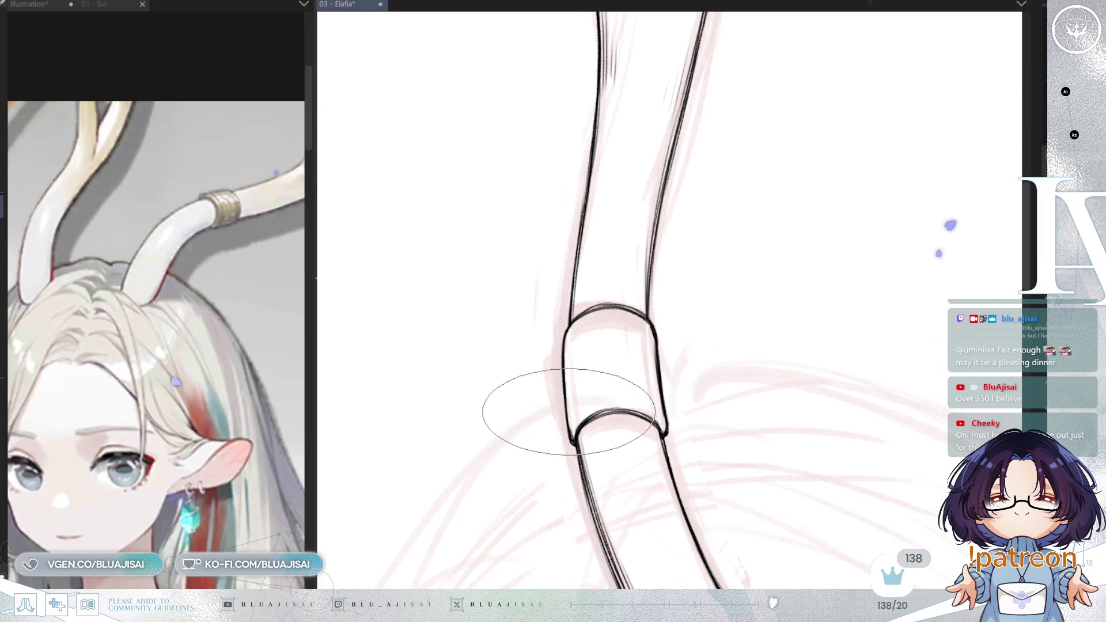
Step: Draw the curved inner line across the horn band, widening it to span the ring
drag(570, 410, 640, 391)
drag(568, 398, 654, 393)
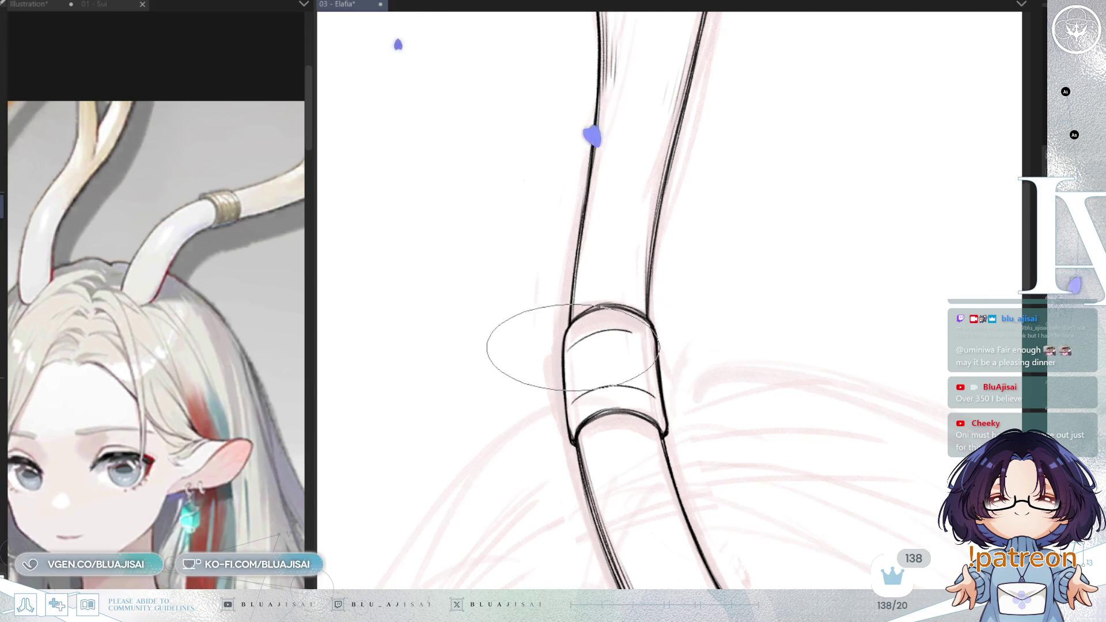
mouse_move(768, 294)
mouse_down()
mouse_move(821, 271)
mouse_move(741, 248)
mouse_up()
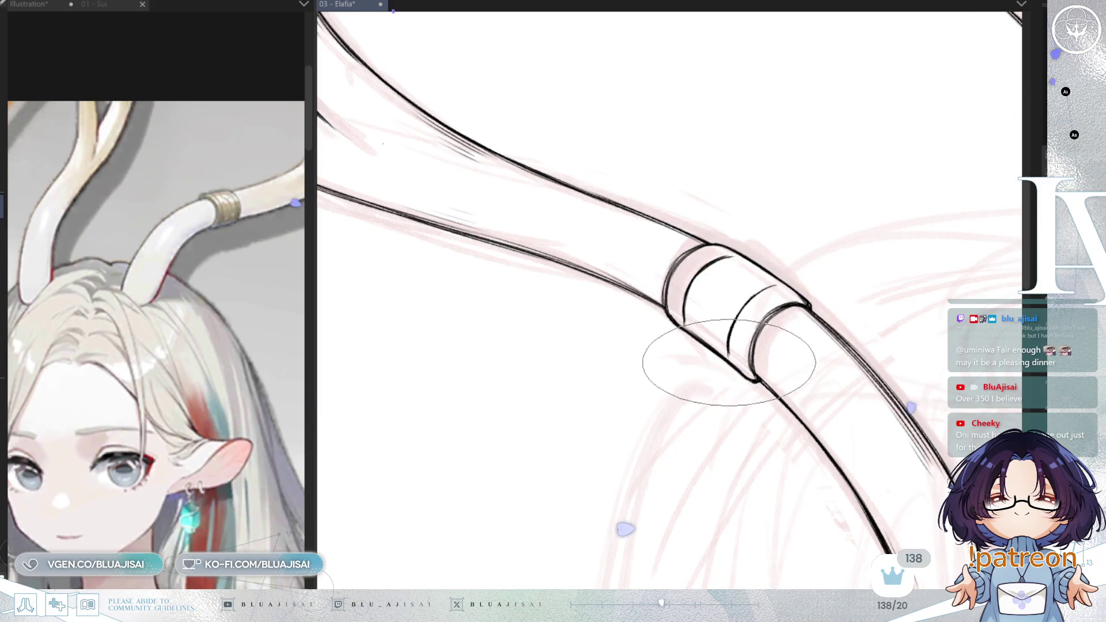
key(asciicircum)
key(asciicircum)
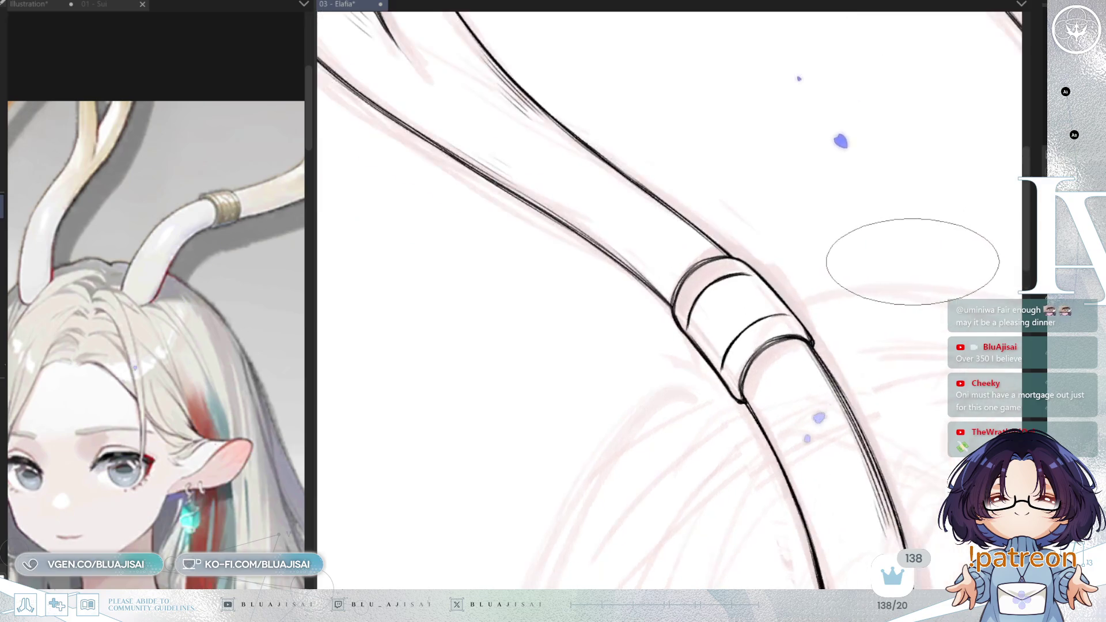
key(asciicircum)
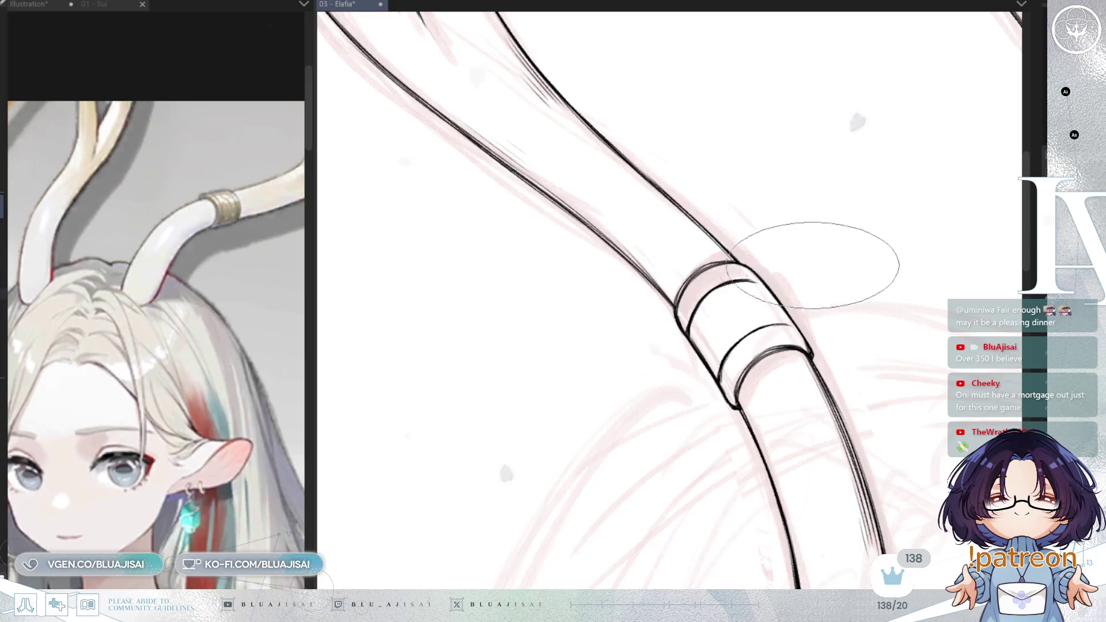
scroll(898, 267, down, 3)
scroll(897, 267, down, 3)
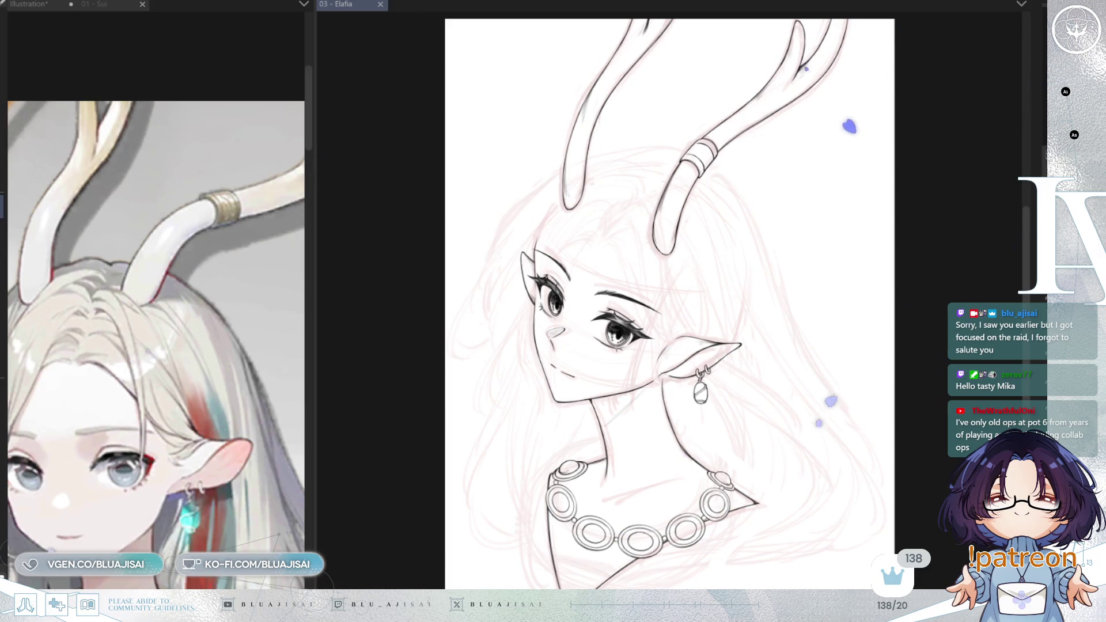
Step: View the whole-figure reference illustration, then return to the 03 - Elafia lineart
click(224, 442)
scroll(220, 415, down, 1)
scroll(218, 389, down, 1)
scroll(217, 363, down, 1)
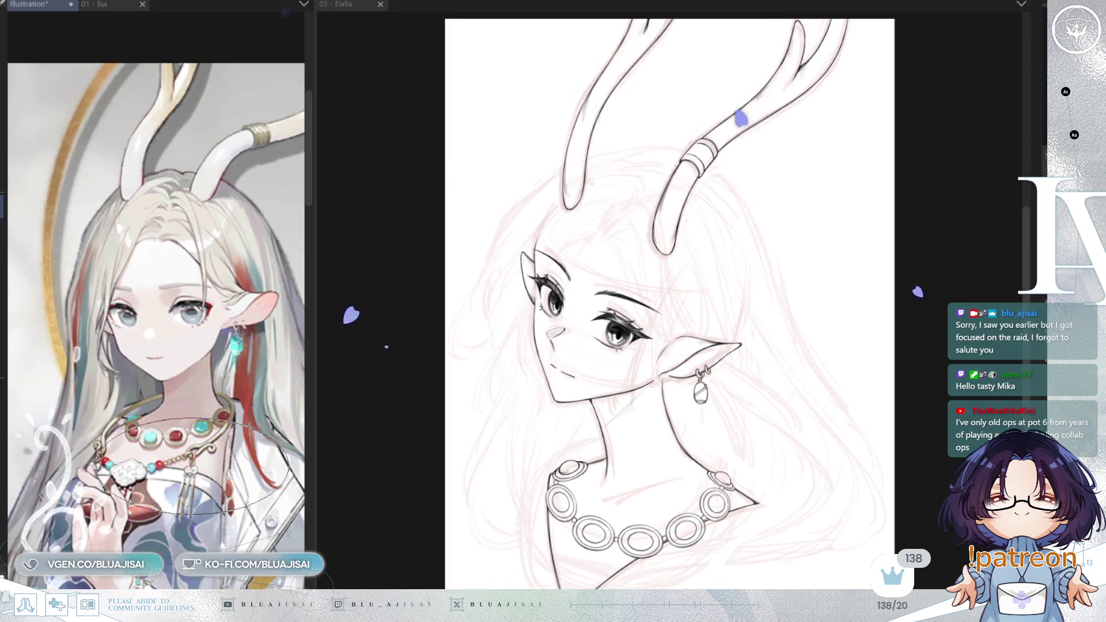
scroll(215, 522, up, 2)
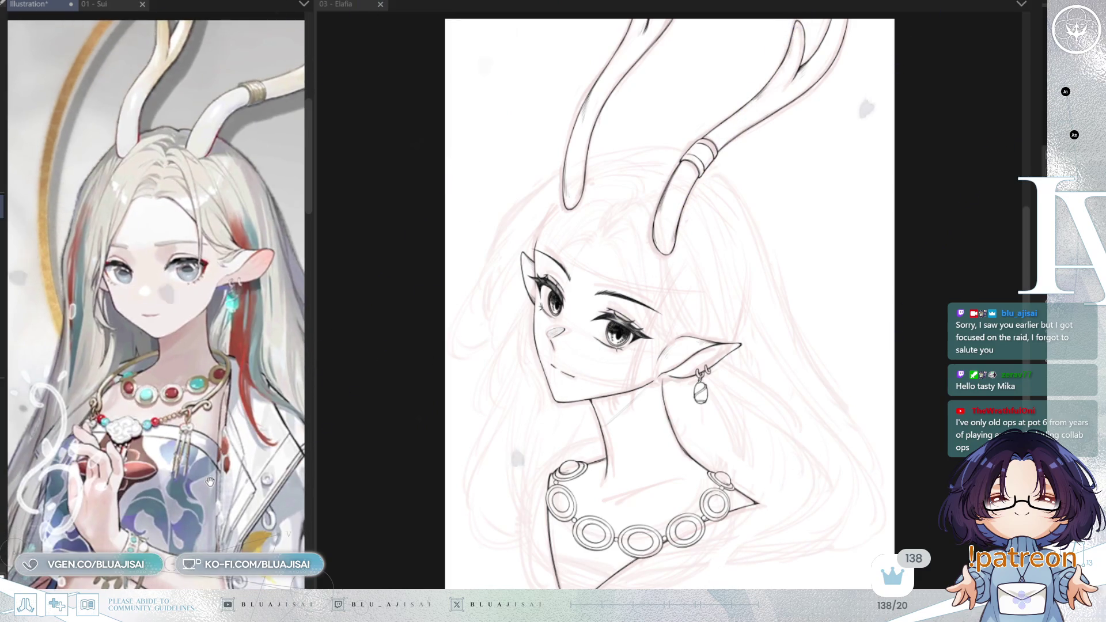
click(447, 381)
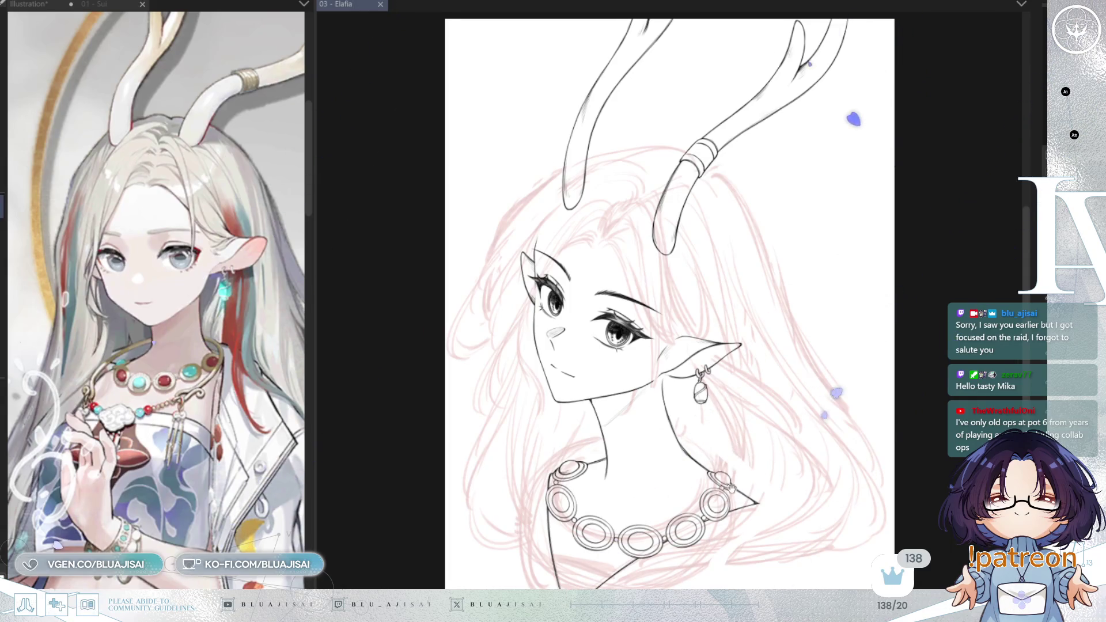
Step: Sketch a thin grey hair strand rising from the forehead toward the left horn
drag(729, 471, 727, 388)
scroll(573, 147, up, 1)
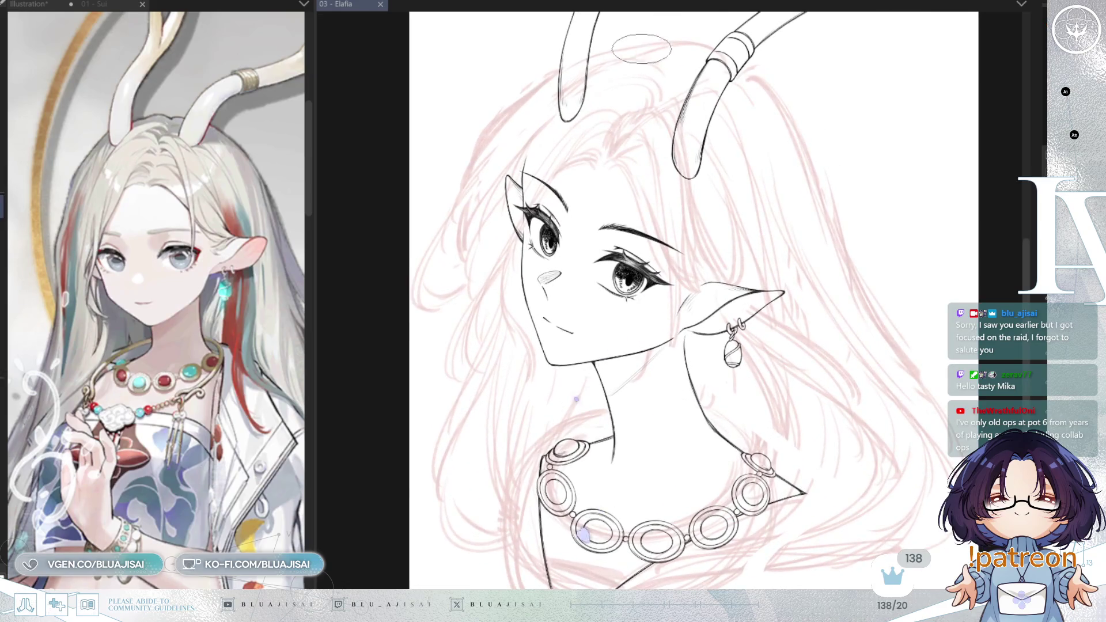
scroll(643, 40, up, 1)
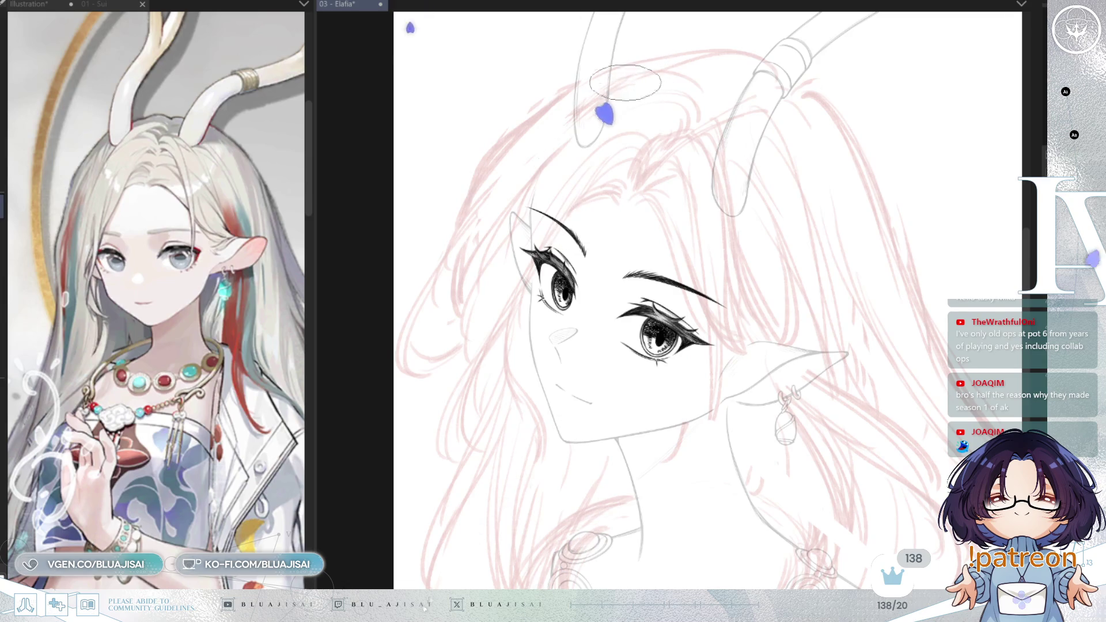
drag(635, 149, 560, 205)
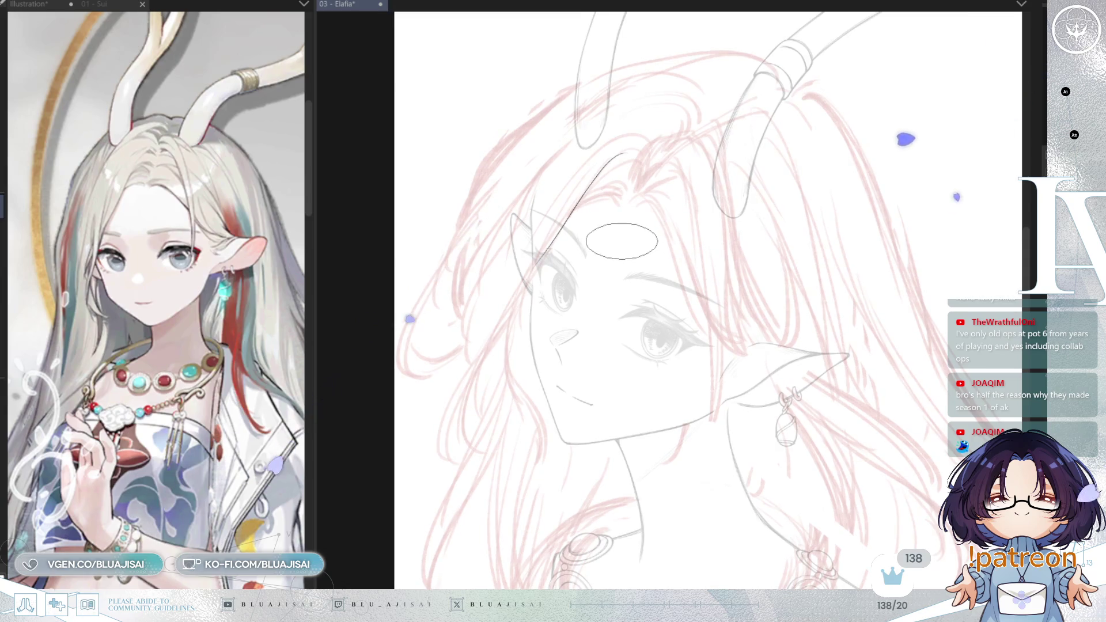
Step: Undo the forehead stroke and draw long hair strands down beside the face and cheek
key(ctrl+z)
scroll(605, 156, up, 1)
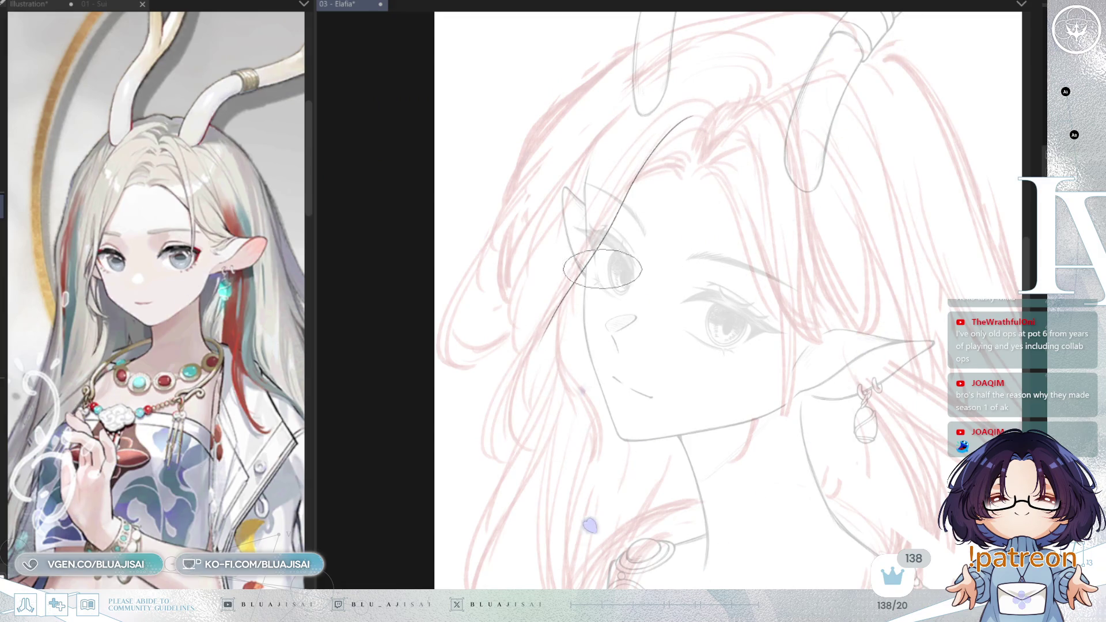
drag(685, 124, 516, 419)
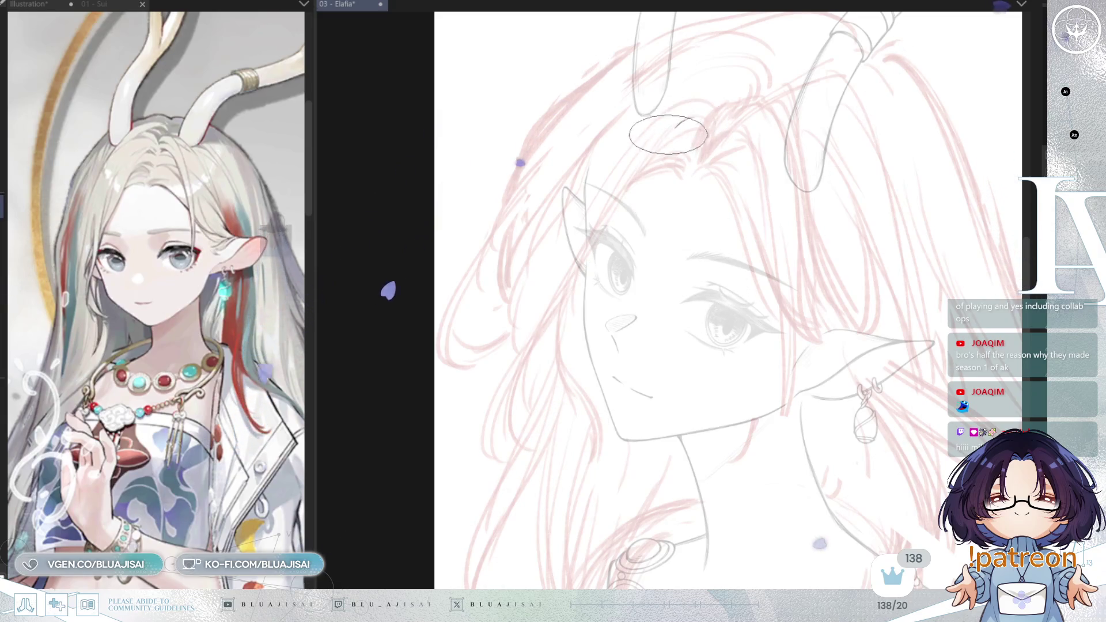
mouse_move(597, 247)
mouse_down()
mouse_move(566, 351)
mouse_move(589, 467)
mouse_up()
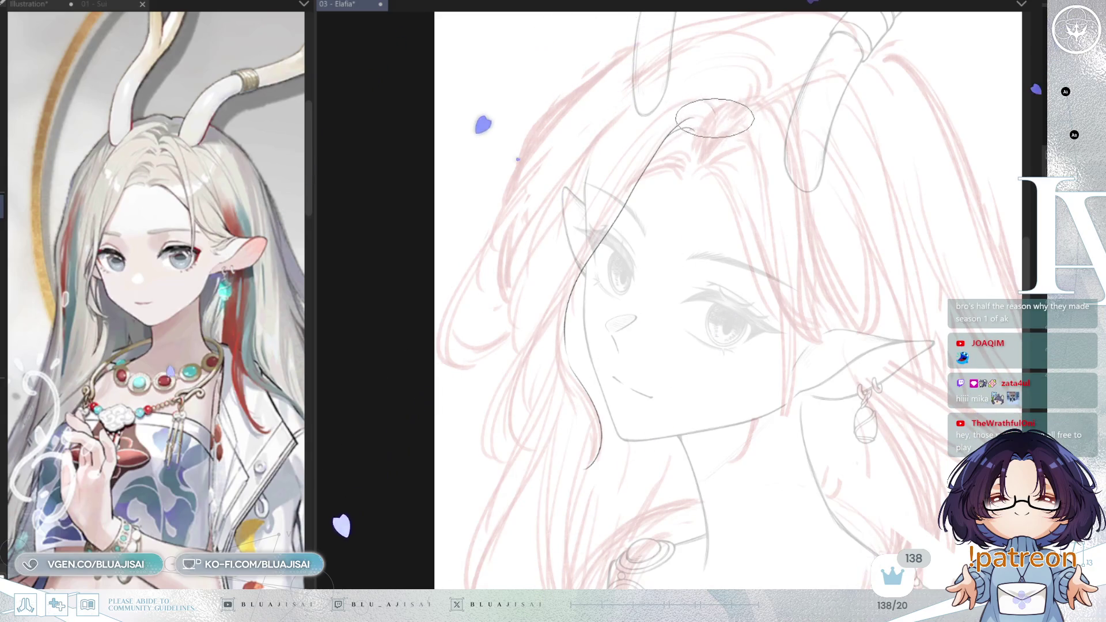
drag(716, 117, 594, 216)
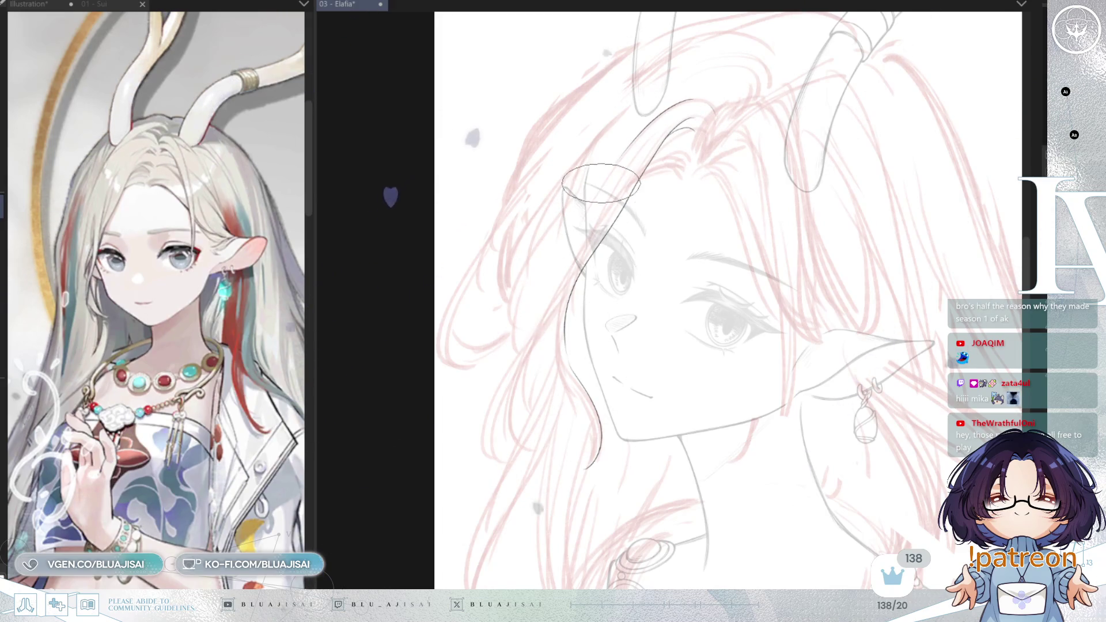
Step: Add strands flowing down past the face and touch up the small closed smile
mouse_move(522, 332)
mouse_down()
mouse_move(565, 252)
mouse_move(506, 456)
mouse_up()
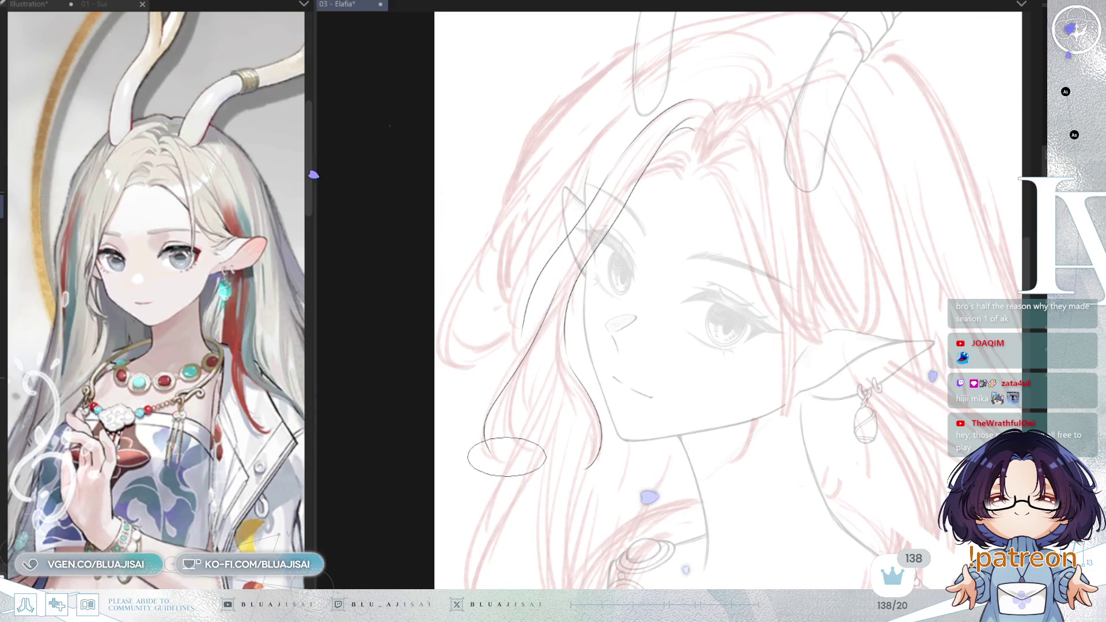
drag(546, 321, 506, 439)
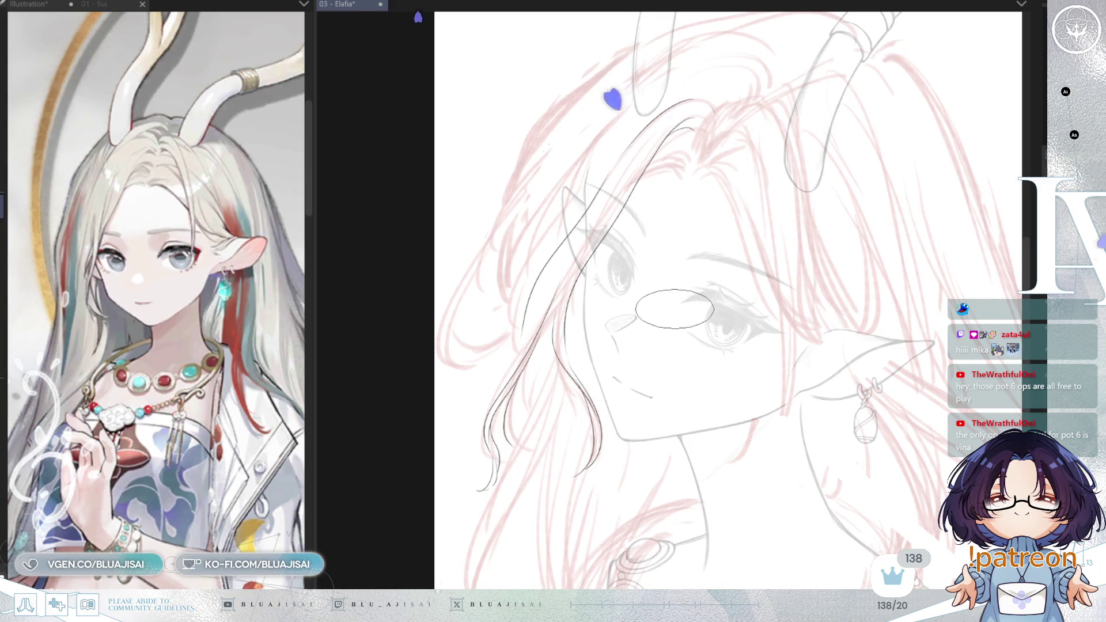
scroll(674, 308, up, 1)
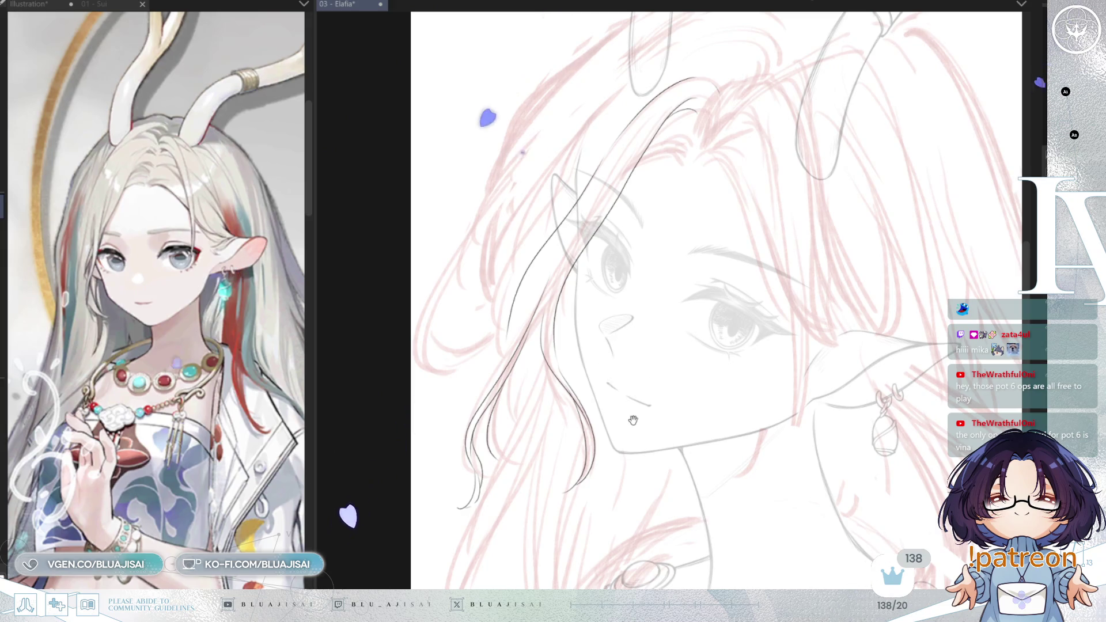
drag(632, 419, 636, 384)
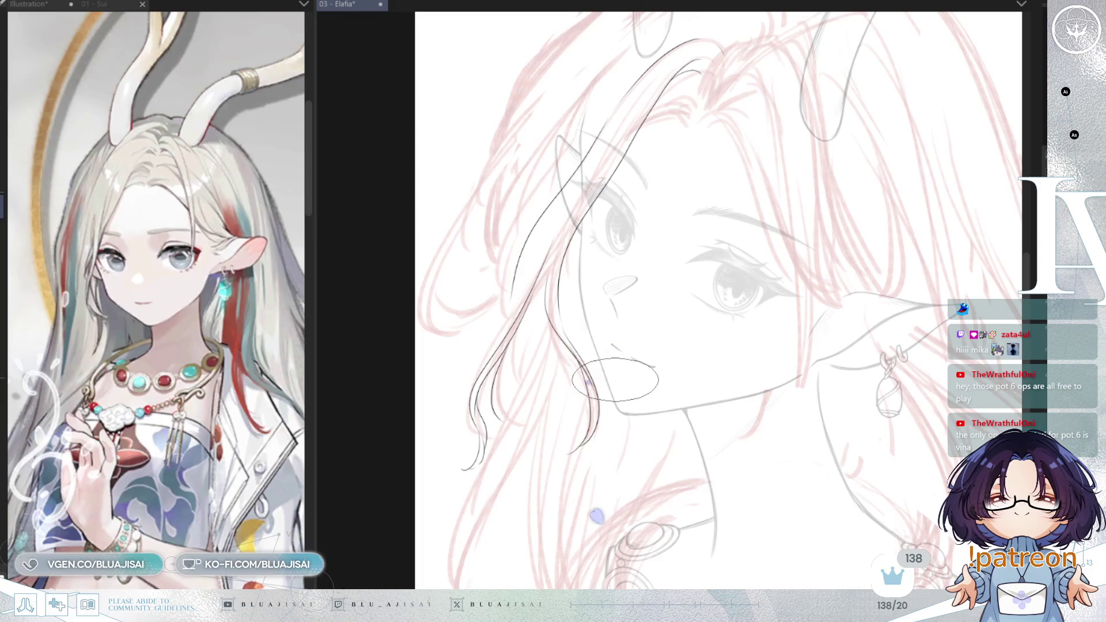
drag(609, 342, 655, 366)
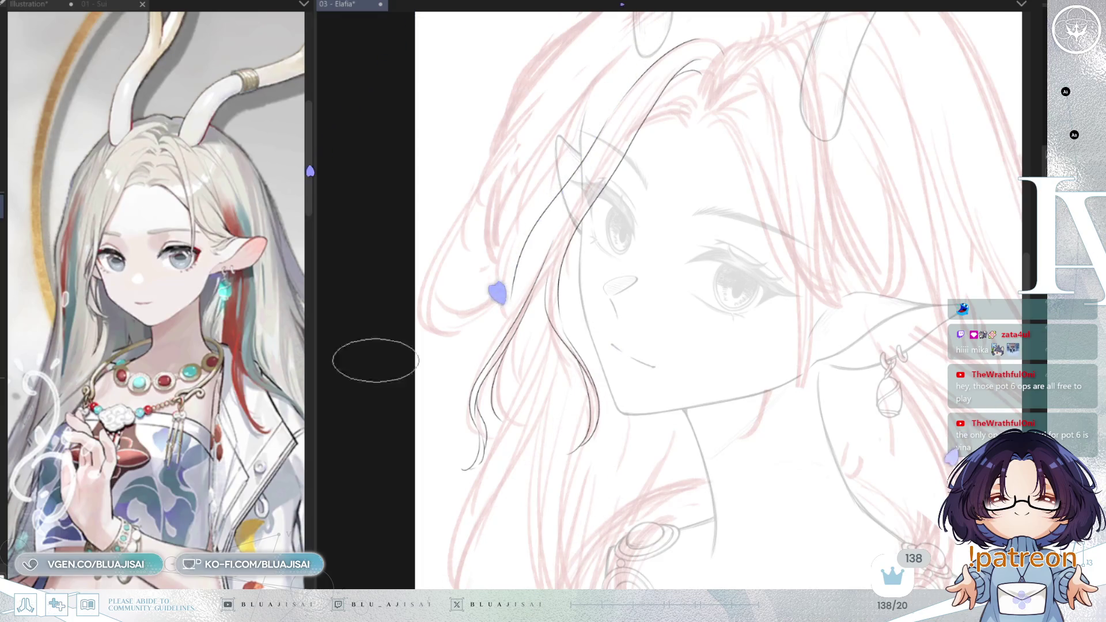
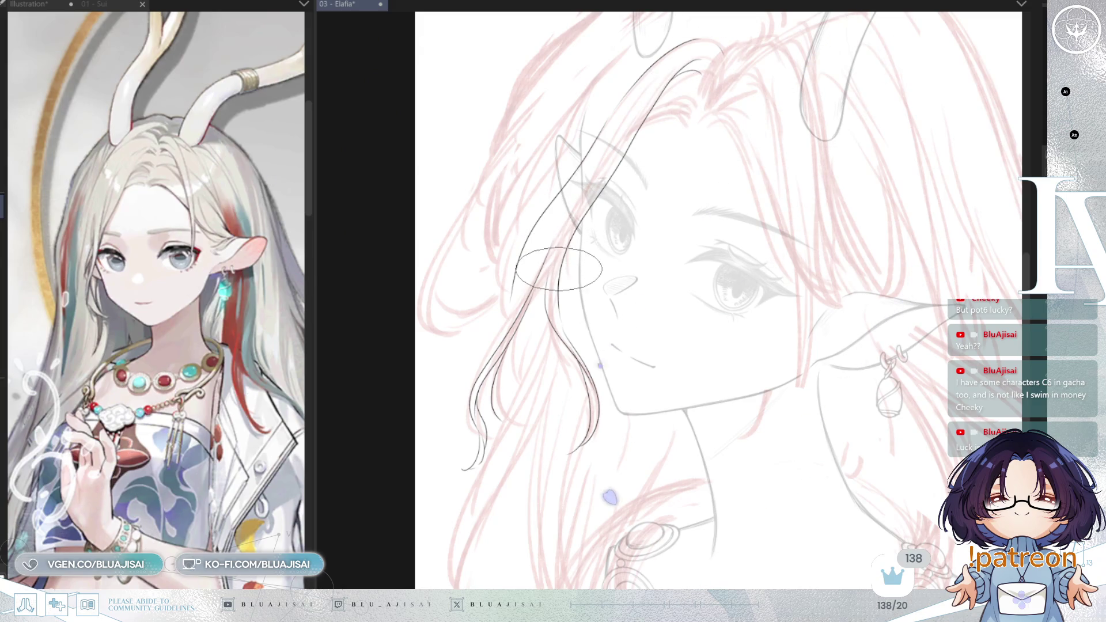
scroll(556, 268, up, 1)
scroll(554, 273, up, 1)
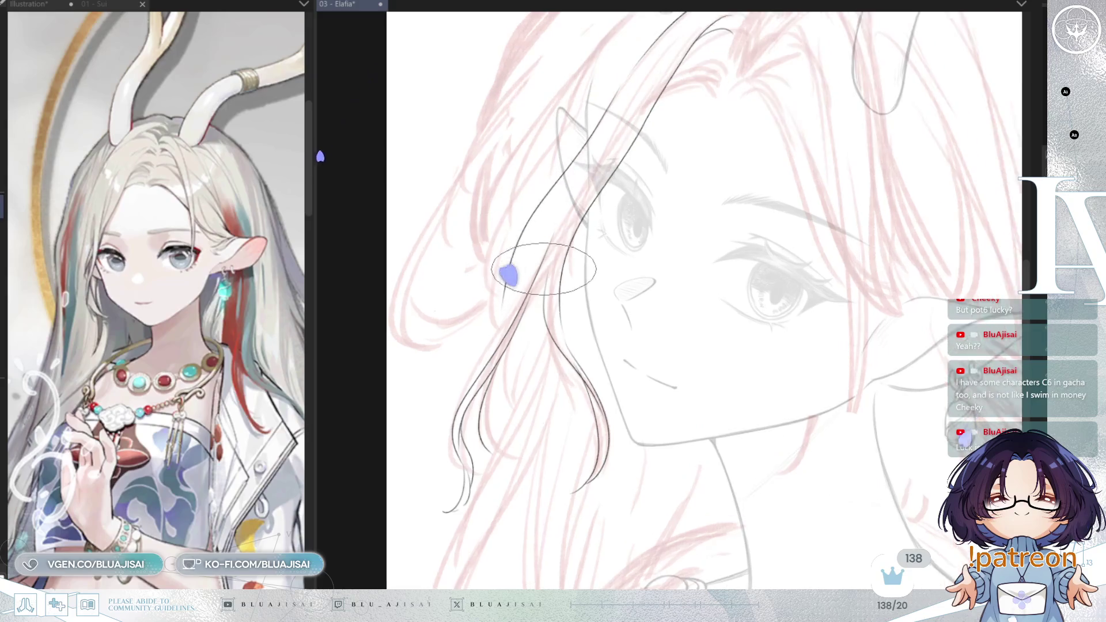
scroll(549, 277, up, 1)
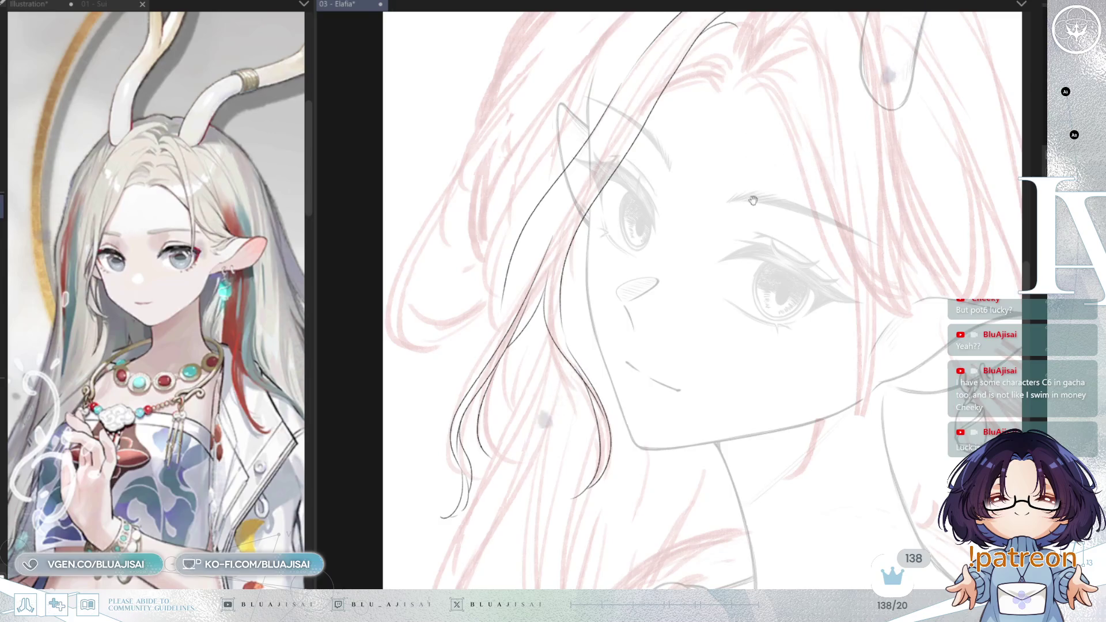
scroll(530, 312, up, 1)
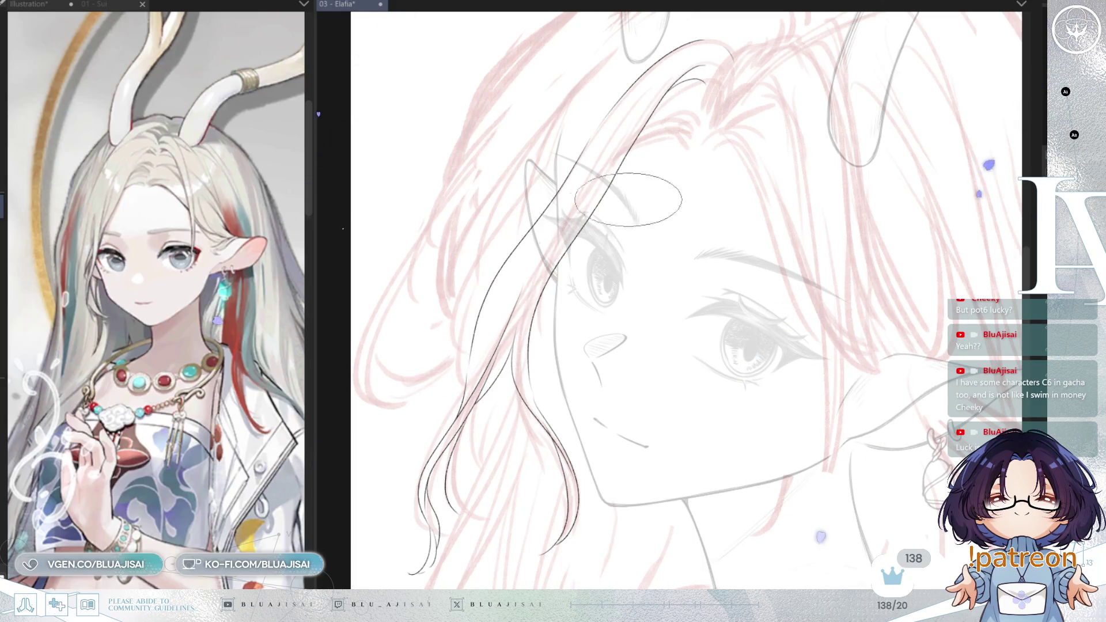
Step: Reframe the view from the upper hair and horns back down to the face and side hair
mouse_move(743, 167)
mouse_down()
mouse_move(724, 230)
mouse_move(731, 244)
mouse_up()
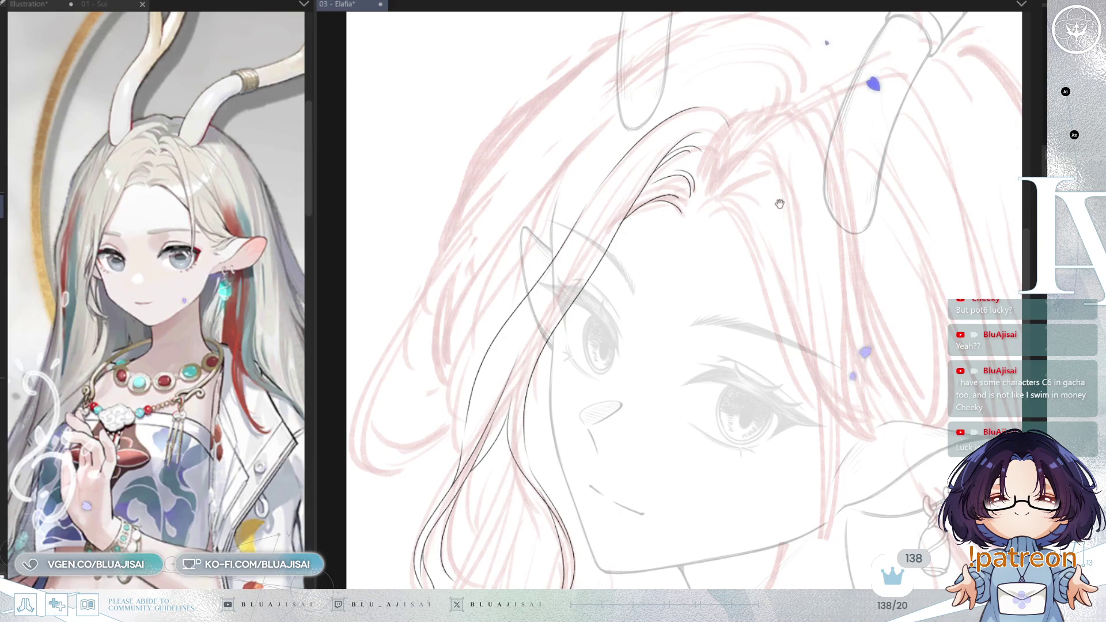
drag(780, 204, 805, 177)
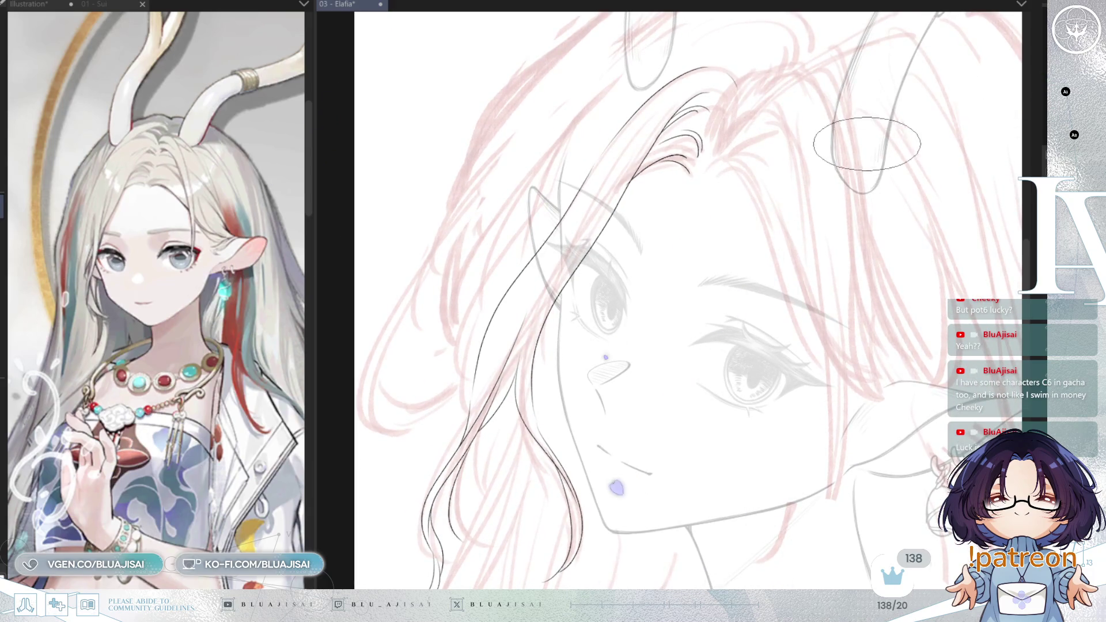
scroll(864, 145, down, 1)
scroll(865, 142, down, 1)
scroll(855, 148, up, 1)
drag(854, 148, 787, 214)
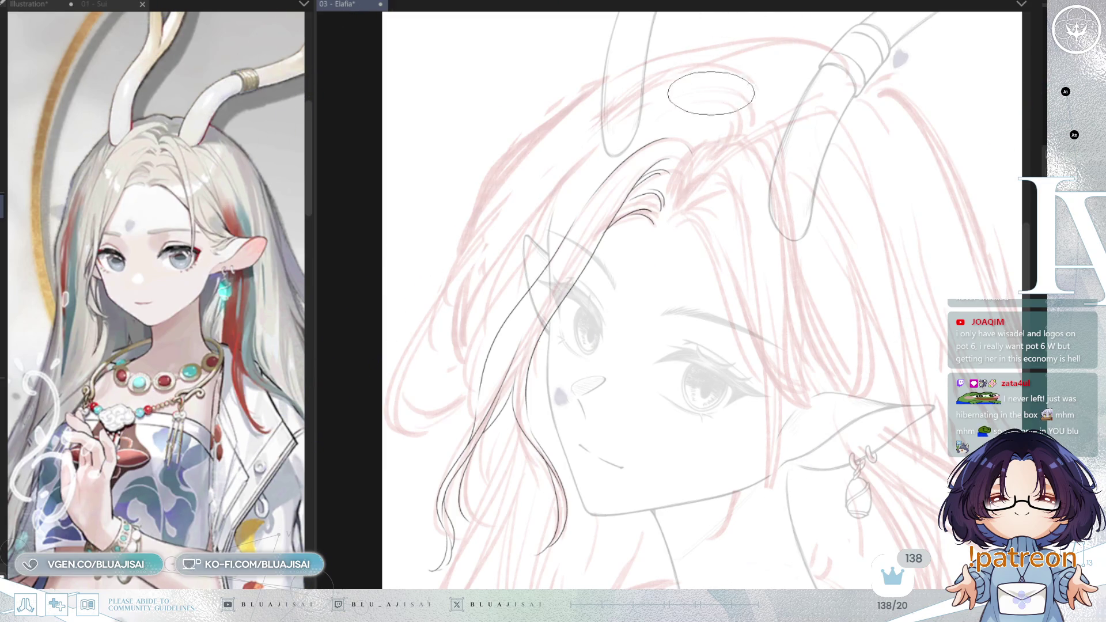
drag(668, 202, 737, 210)
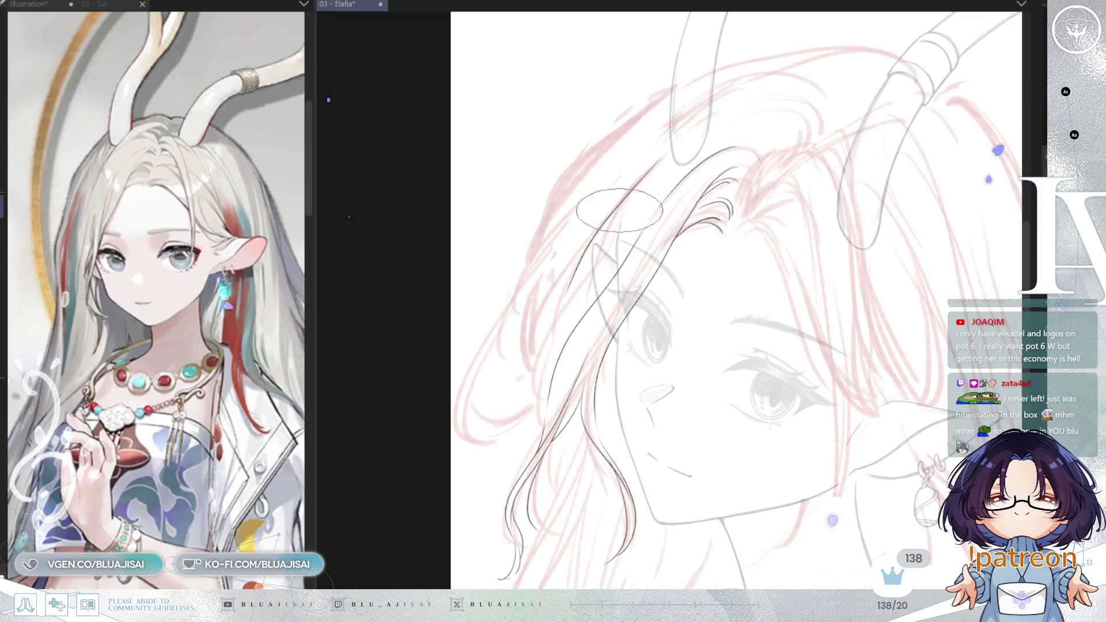
Step: Ink a curved strand past the forehead down the side, redoing the cheek-hair stroke once
drag(739, 158, 565, 287)
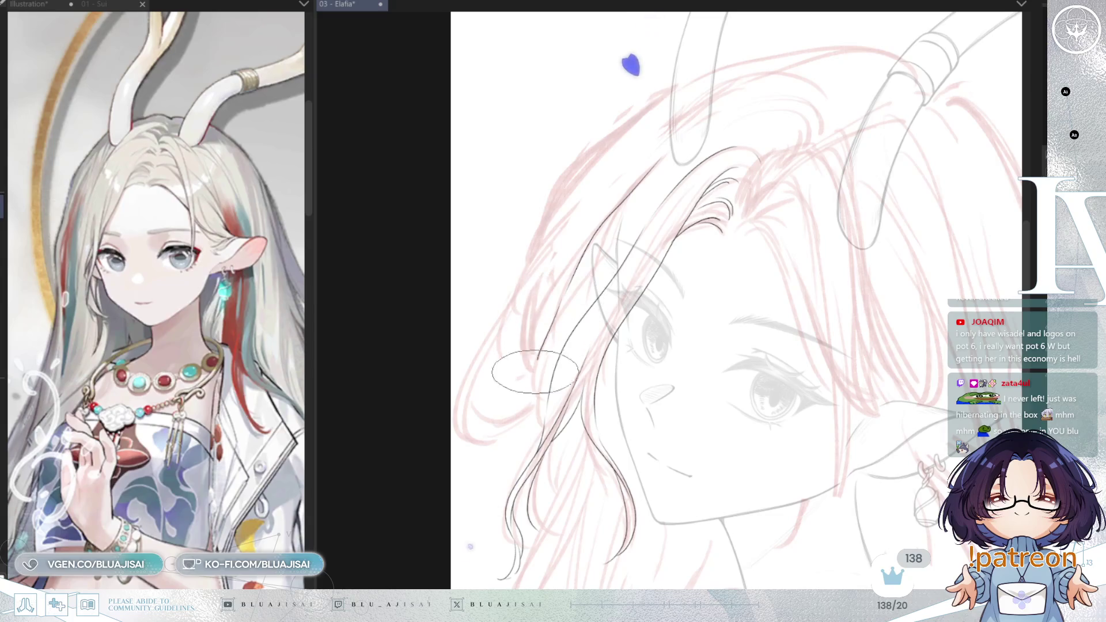
drag(536, 368, 540, 428)
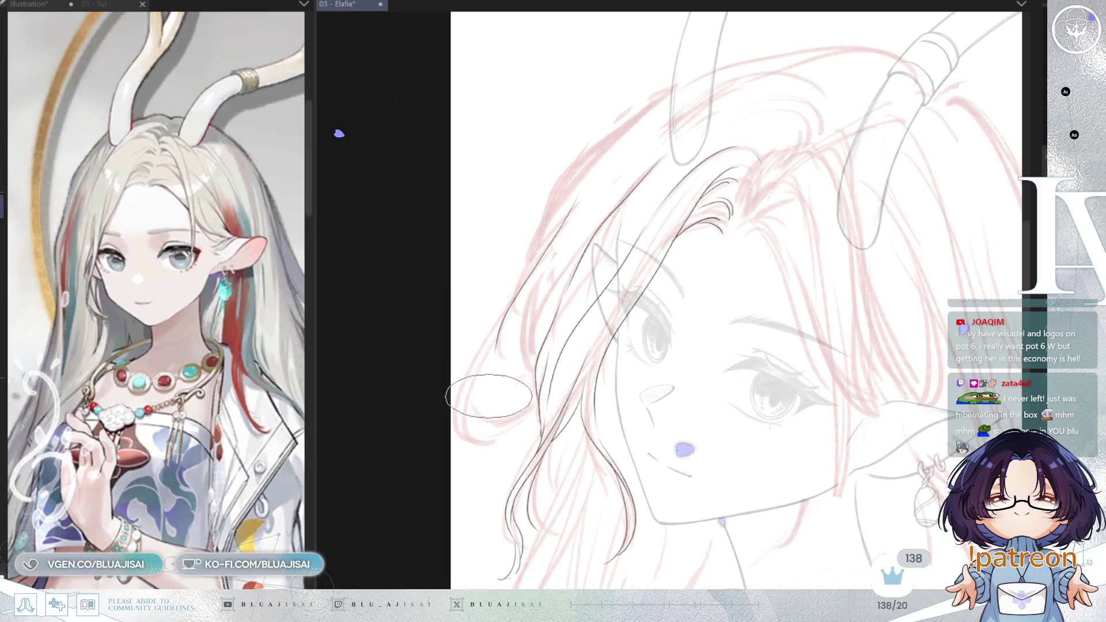
drag(494, 351, 511, 394)
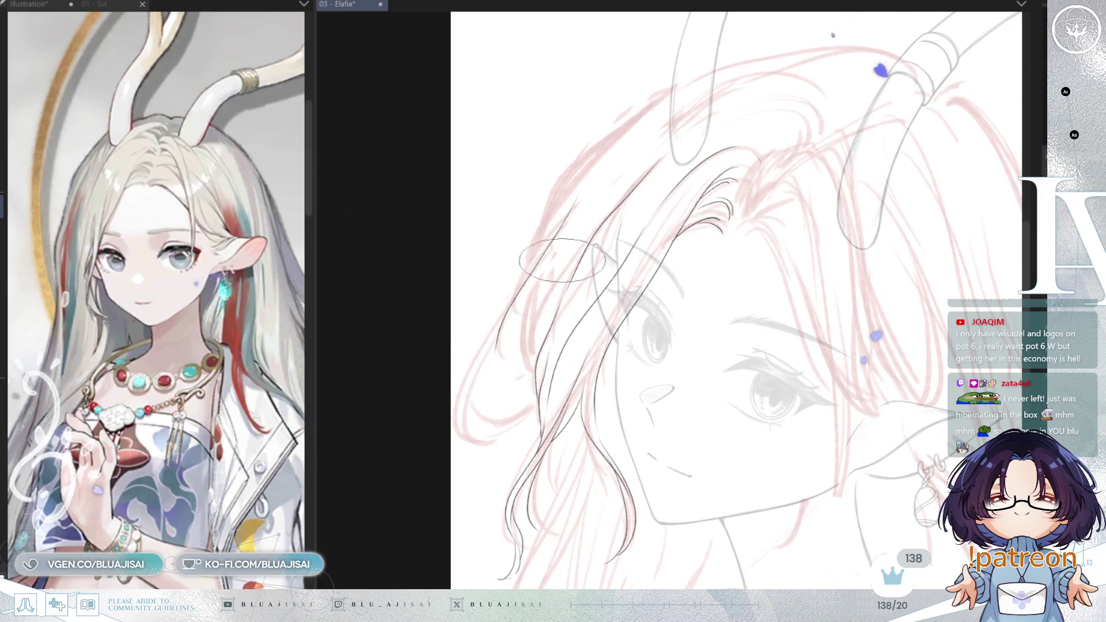
key(ctrl+z)
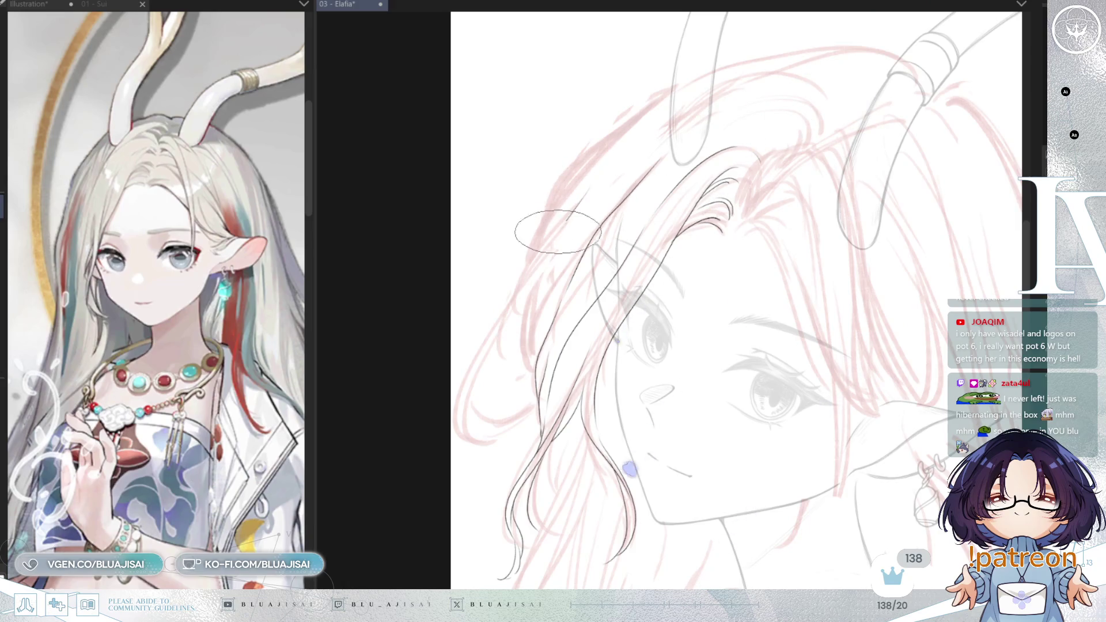
mouse_move(503, 319)
mouse_down()
mouse_move(476, 435)
mouse_move(537, 419)
mouse_up()
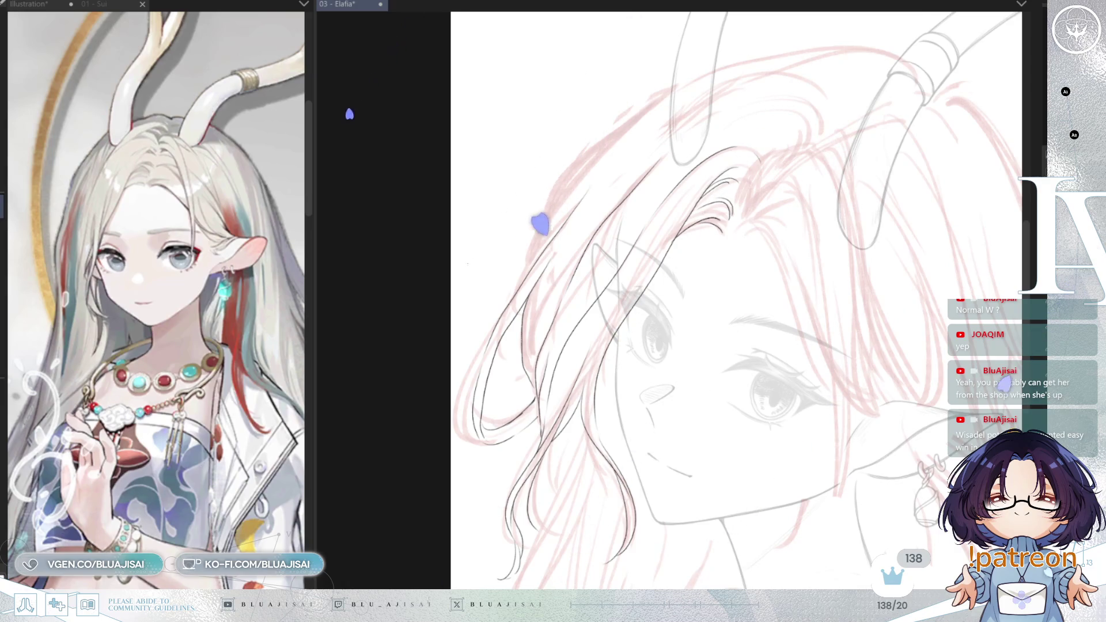
scroll(704, 198, up, 2)
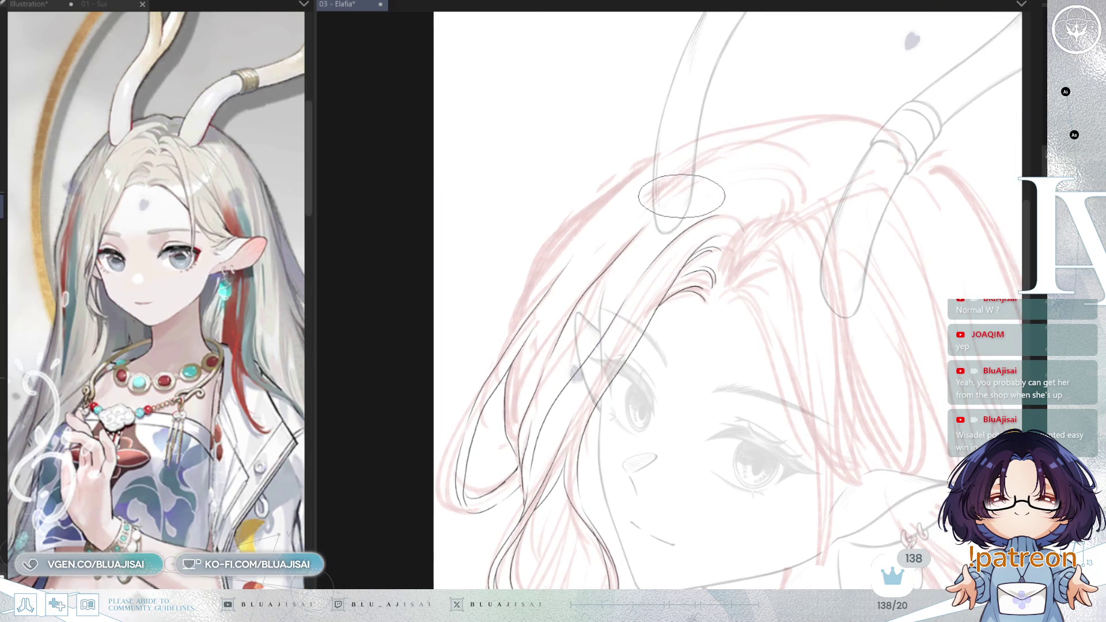
Step: Ink a curved line through the upper hair, then straighten and mirror the view to check it
mouse_move(690, 184)
mouse_down()
mouse_move(809, 202)
mouse_move(785, 221)
mouse_up()
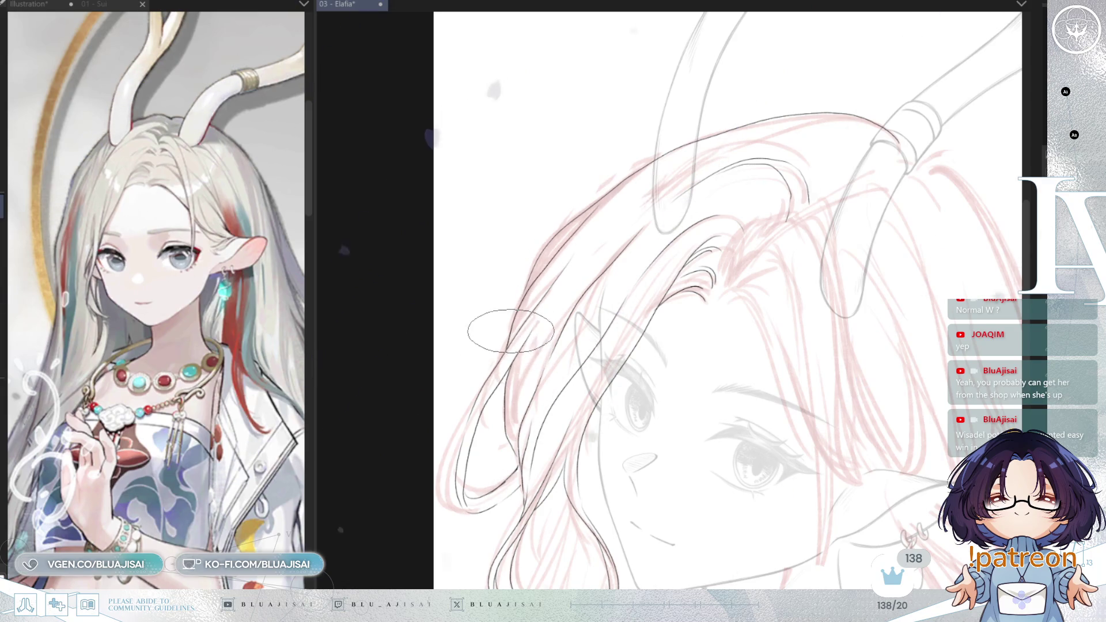
drag(510, 336, 507, 346)
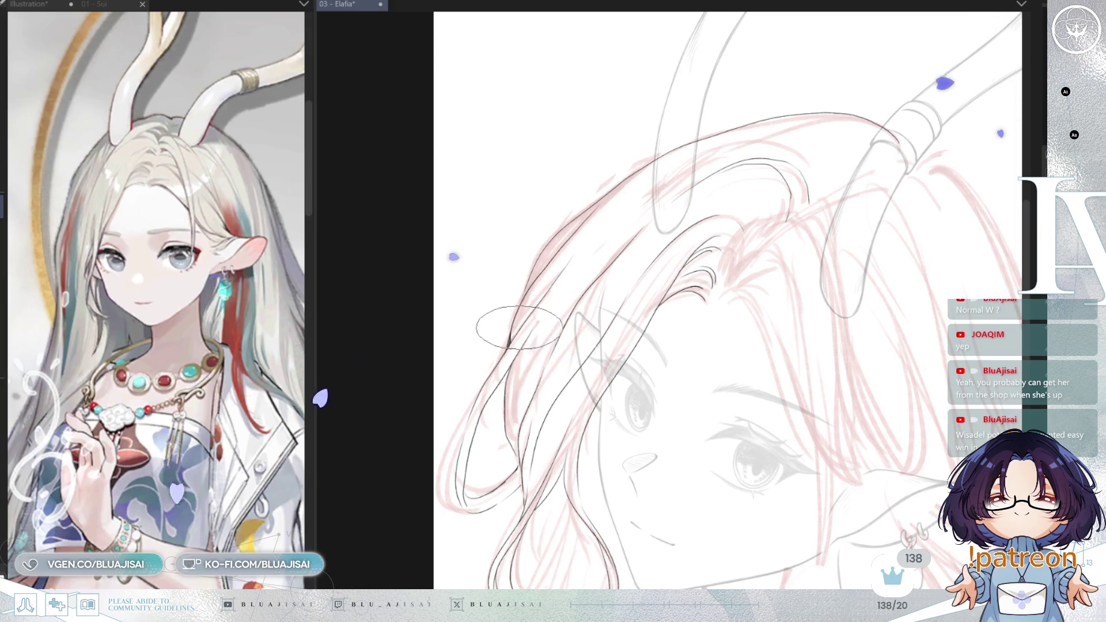
mouse_move(894, 287)
mouse_down()
mouse_move(849, 313)
mouse_move(861, 295)
mouse_up()
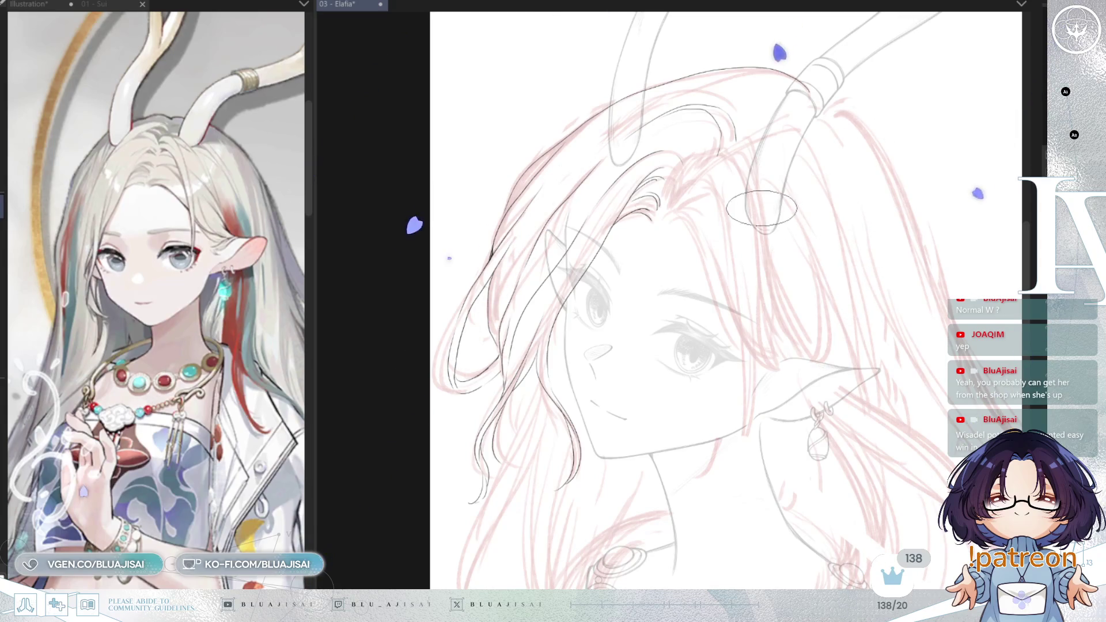
scroll(718, 159, up, 1)
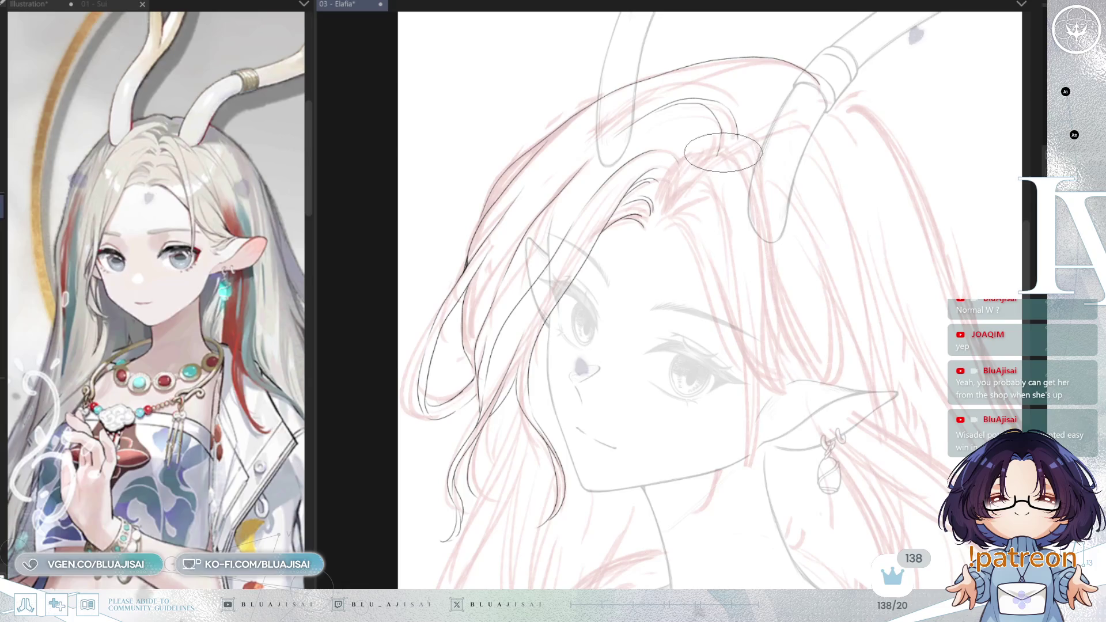
scroll(704, 178, up, 1)
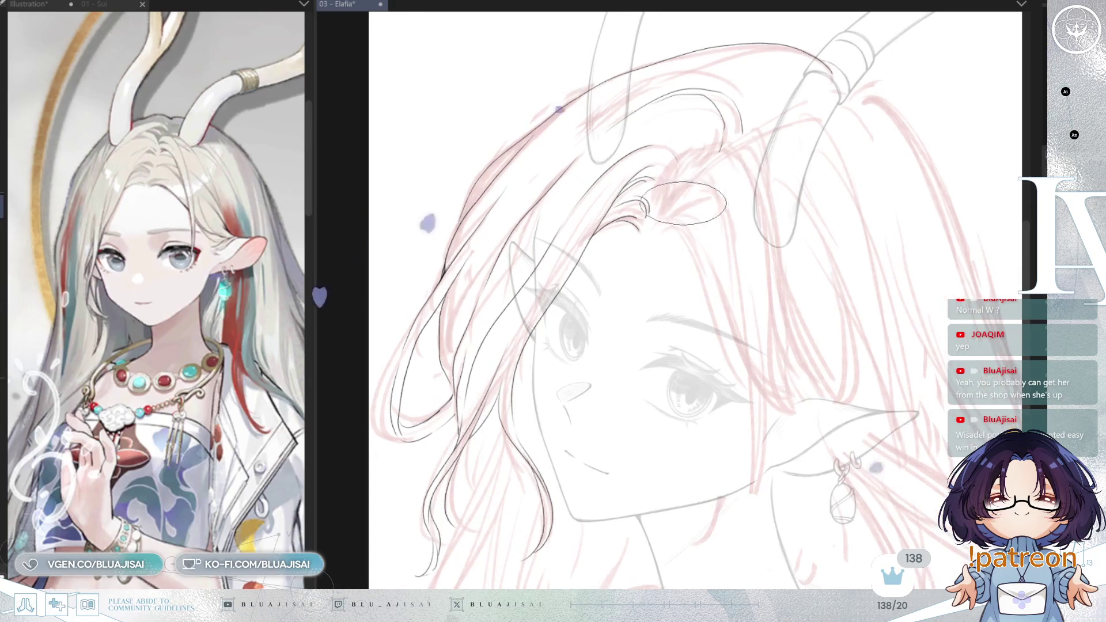
key(h)
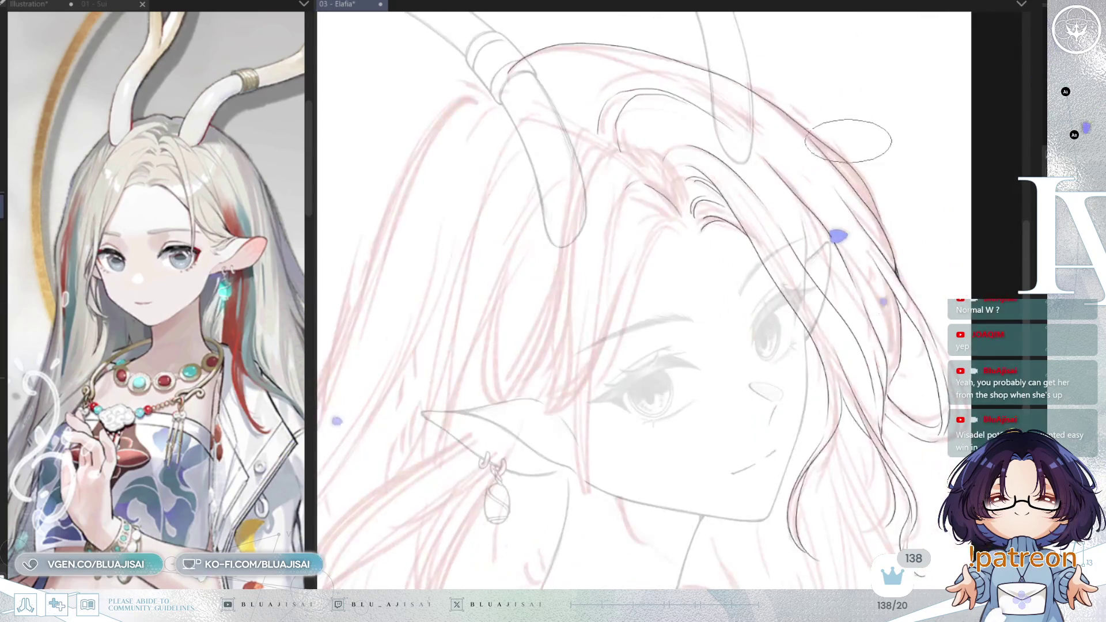
Step: Ink a strand curving down from the forehead, unflip the view and rotate the face upright
drag(630, 194, 611, 277)
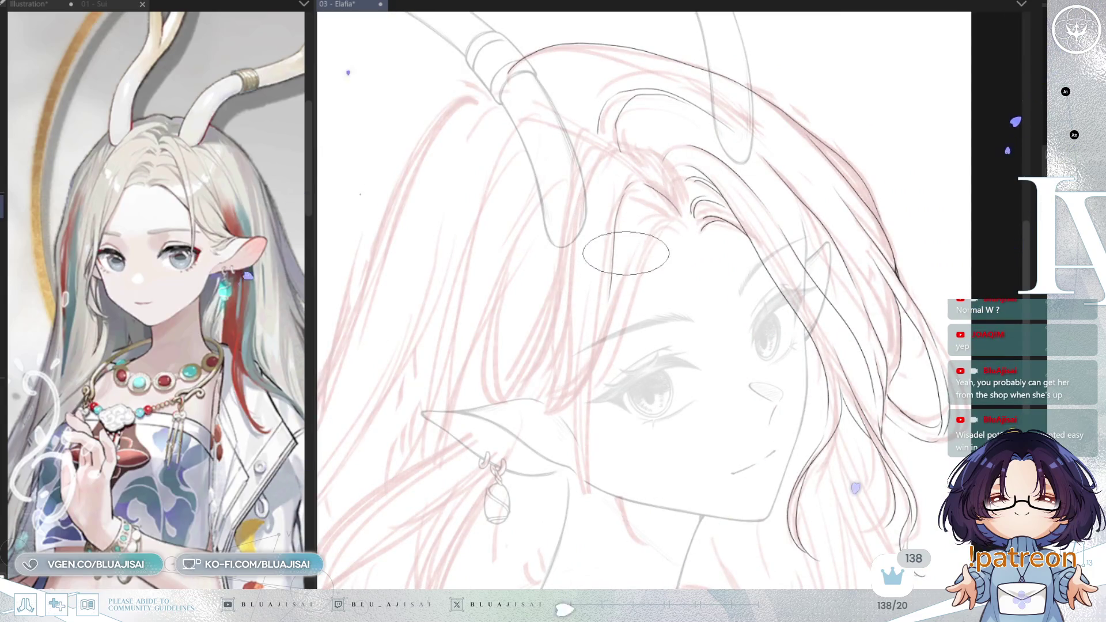
key(h)
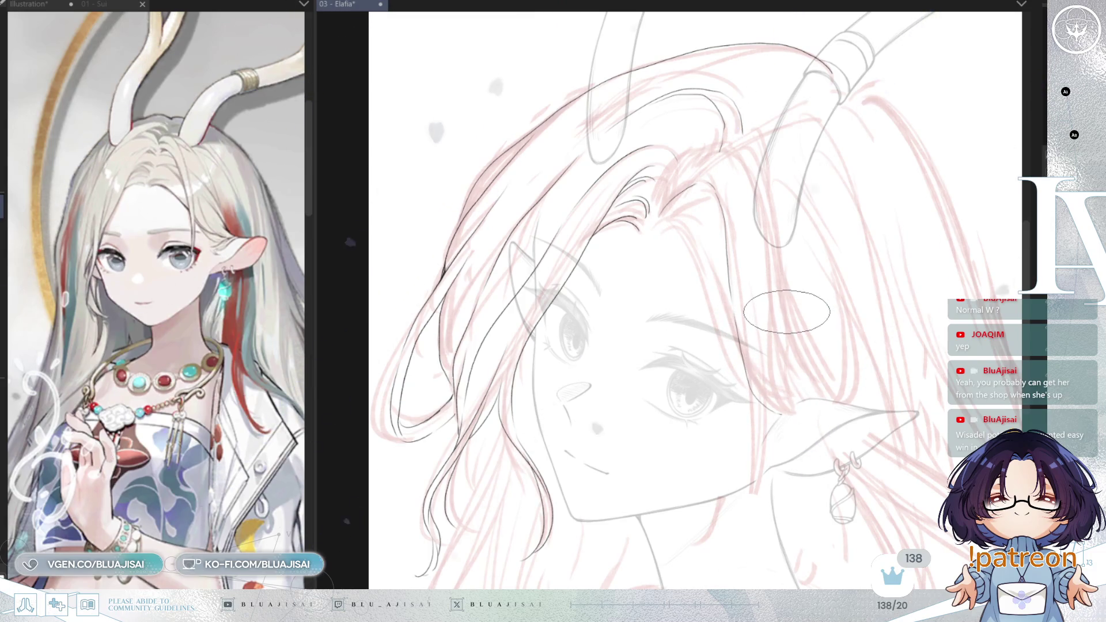
drag(787, 311, 647, 302)
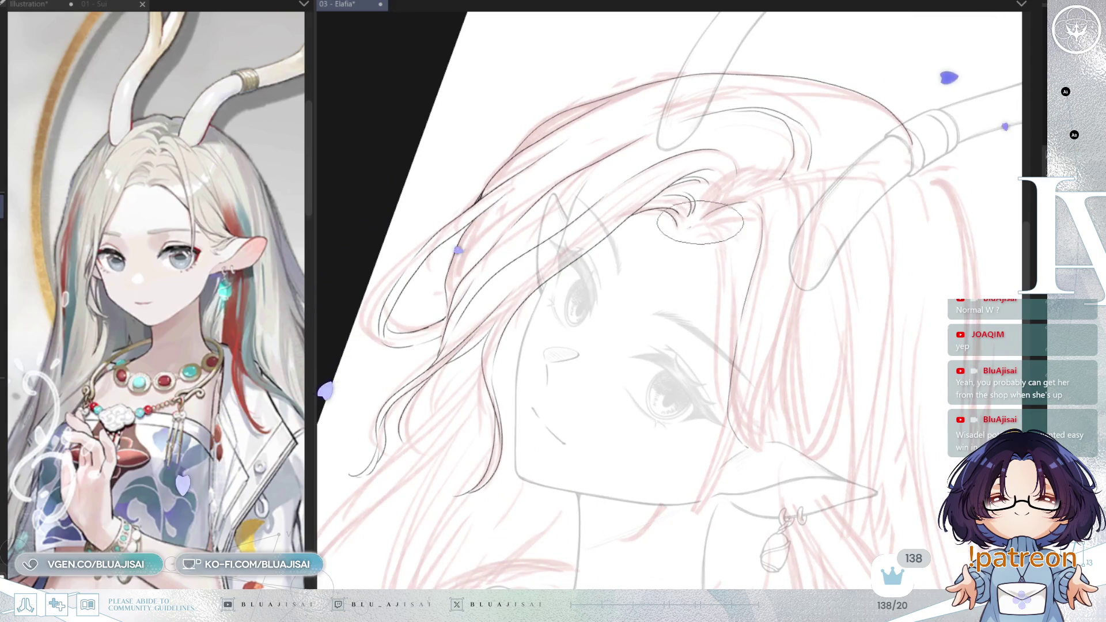
drag(759, 249, 704, 259)
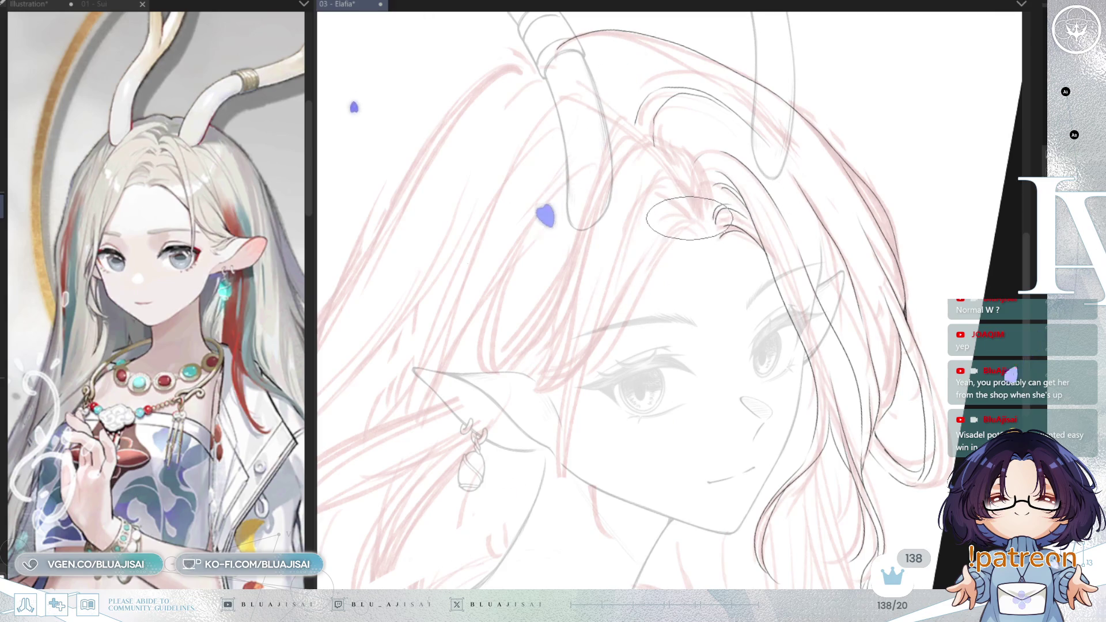
Step: Ink a strand through the bangs, a line from the ear up to the head, and one below the horn
drag(679, 212, 624, 303)
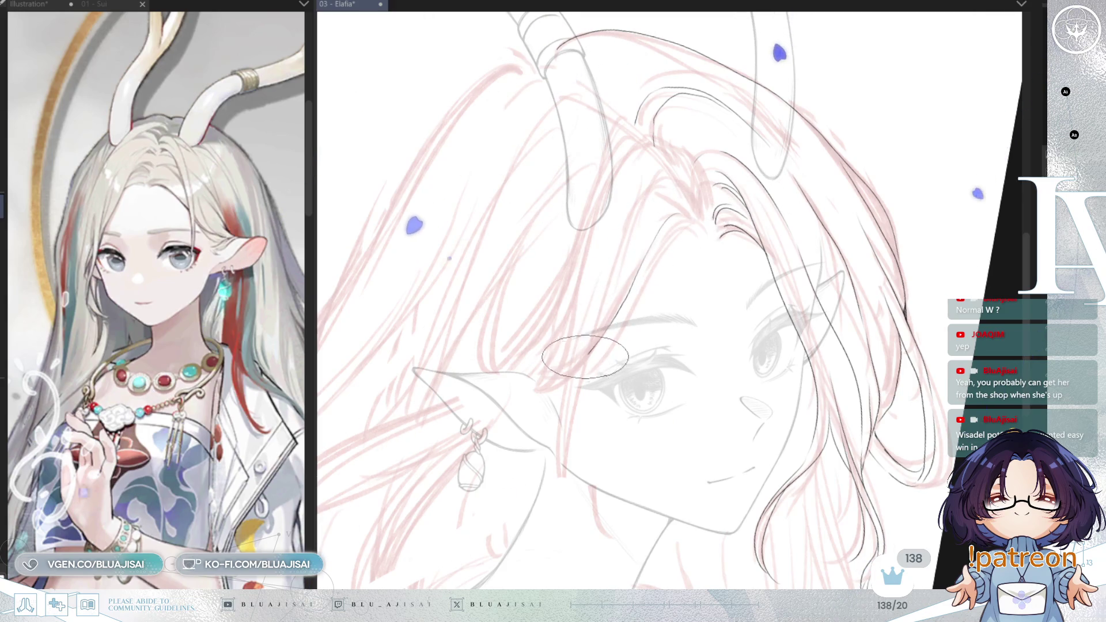
mouse_move(531, 394)
mouse_down()
mouse_move(583, 342)
mouse_move(668, 179)
mouse_up()
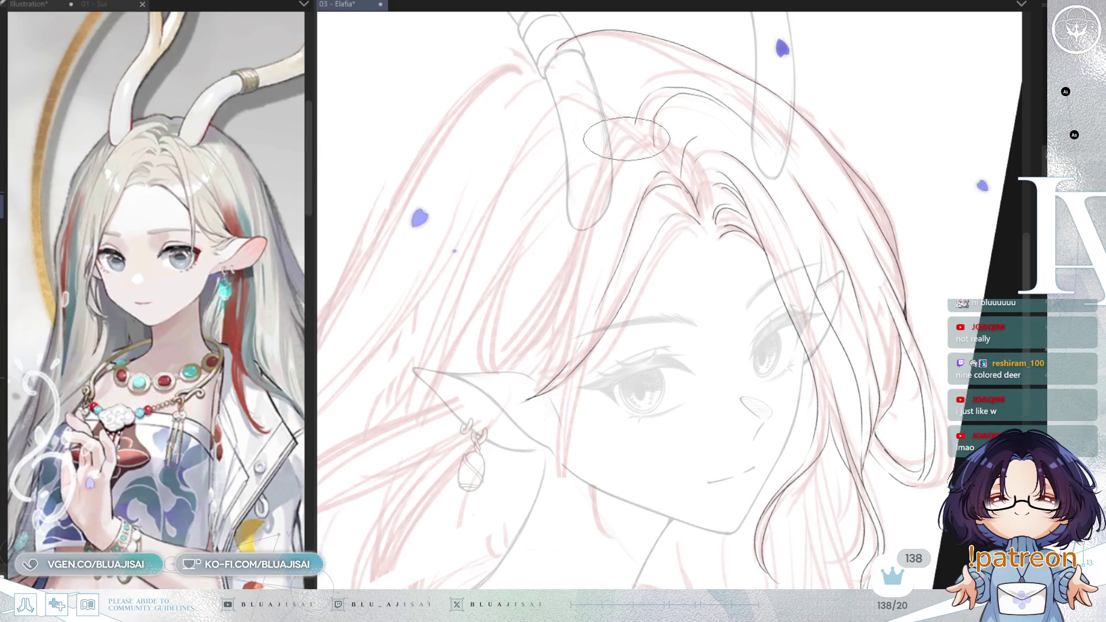
drag(578, 246, 573, 318)
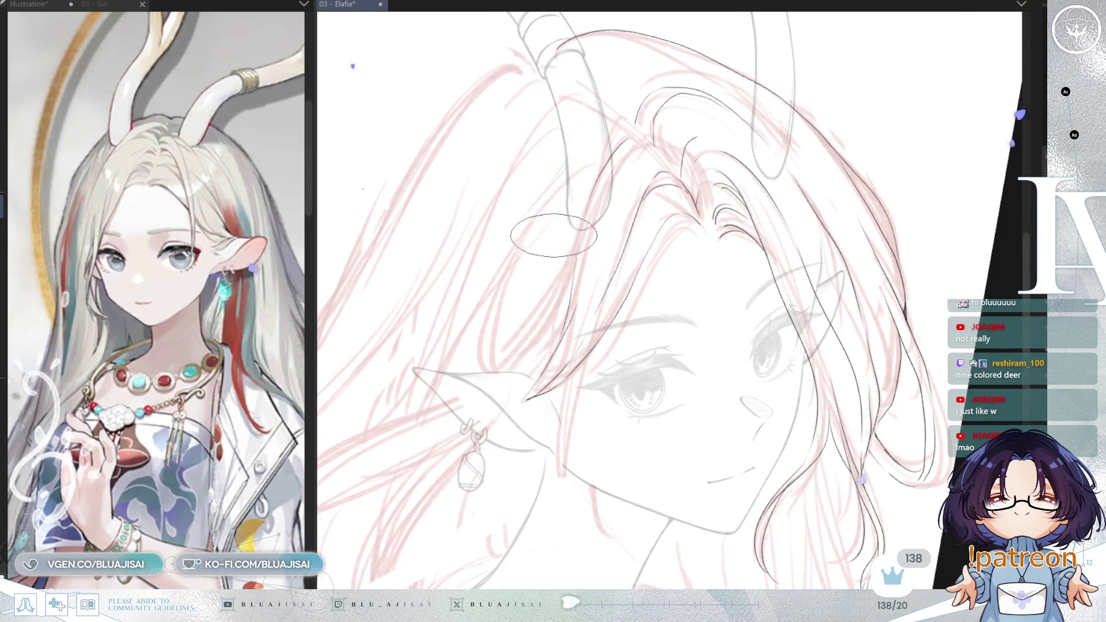
Step: Add several thin hair strokes running down toward and across the forehead hairline
drag(530, 226, 501, 329)
mouse_move(537, 225)
mouse_down()
mouse_move(507, 311)
mouse_move(505, 363)
mouse_up()
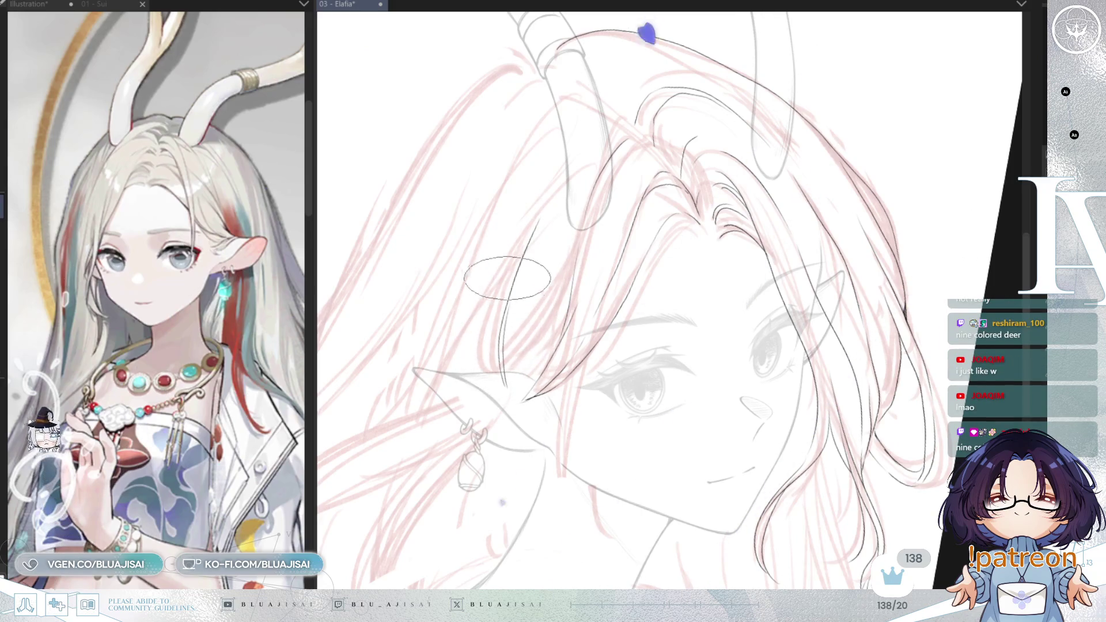
drag(505, 254, 480, 351)
drag(497, 277, 479, 349)
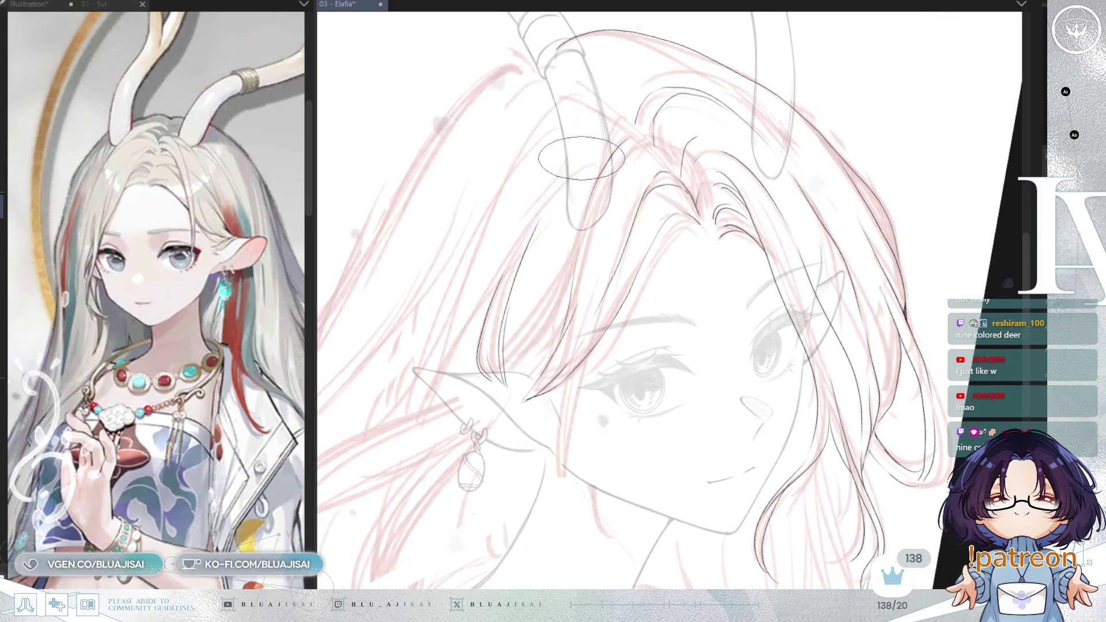
Step: Mirror the view and rotate it clockwise to check the new forehead strands
key(m)
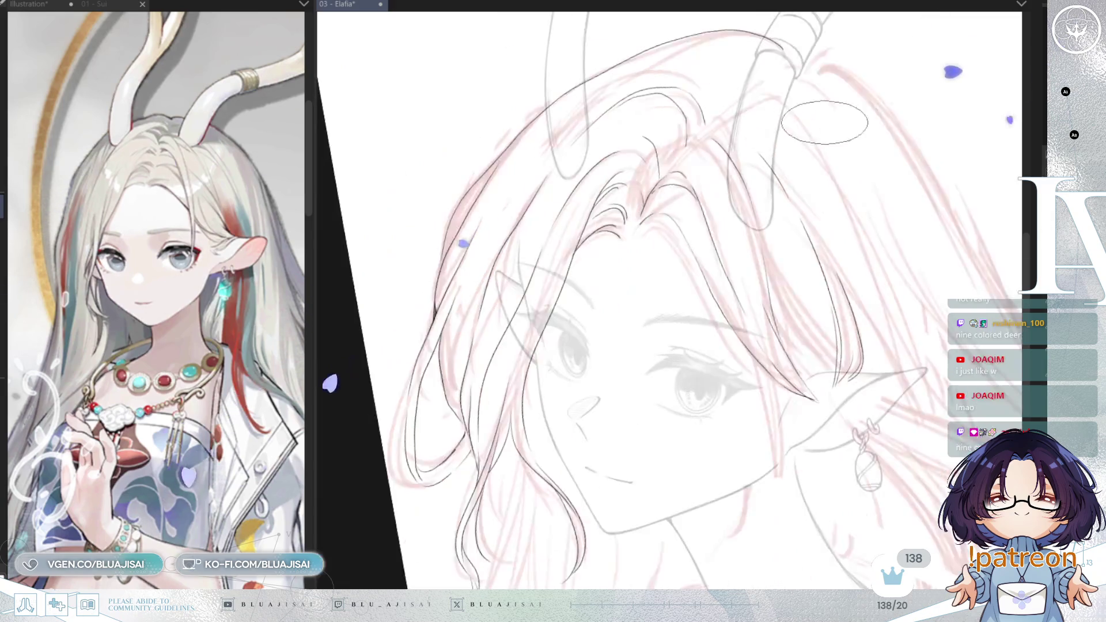
mouse_move(925, 99)
mouse_down()
mouse_move(867, 230)
mouse_move(785, 227)
mouse_up()
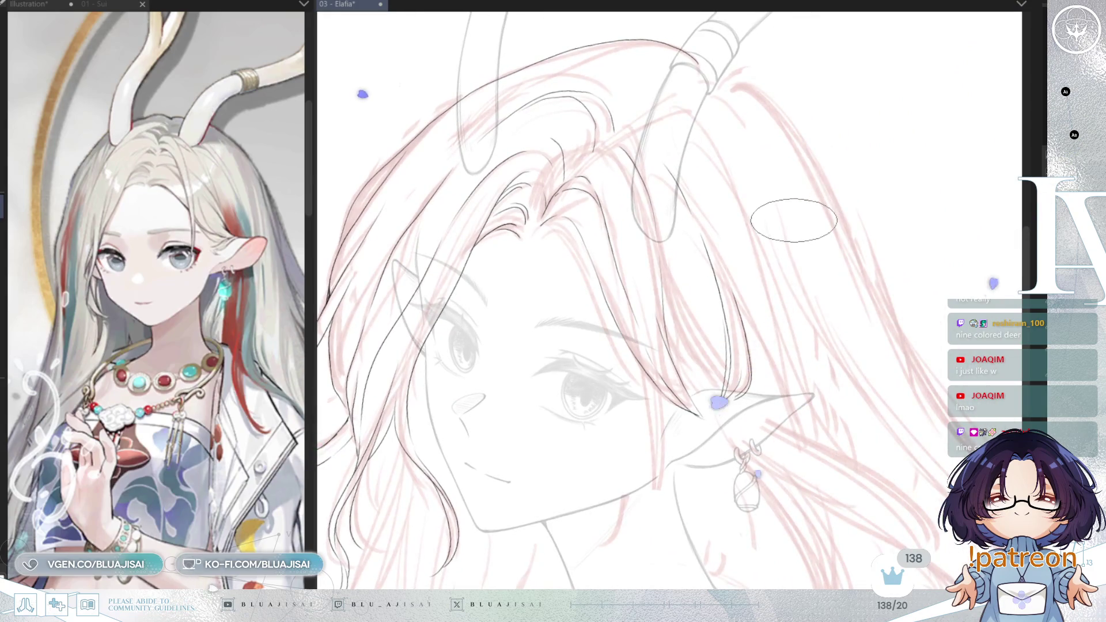
key(End)
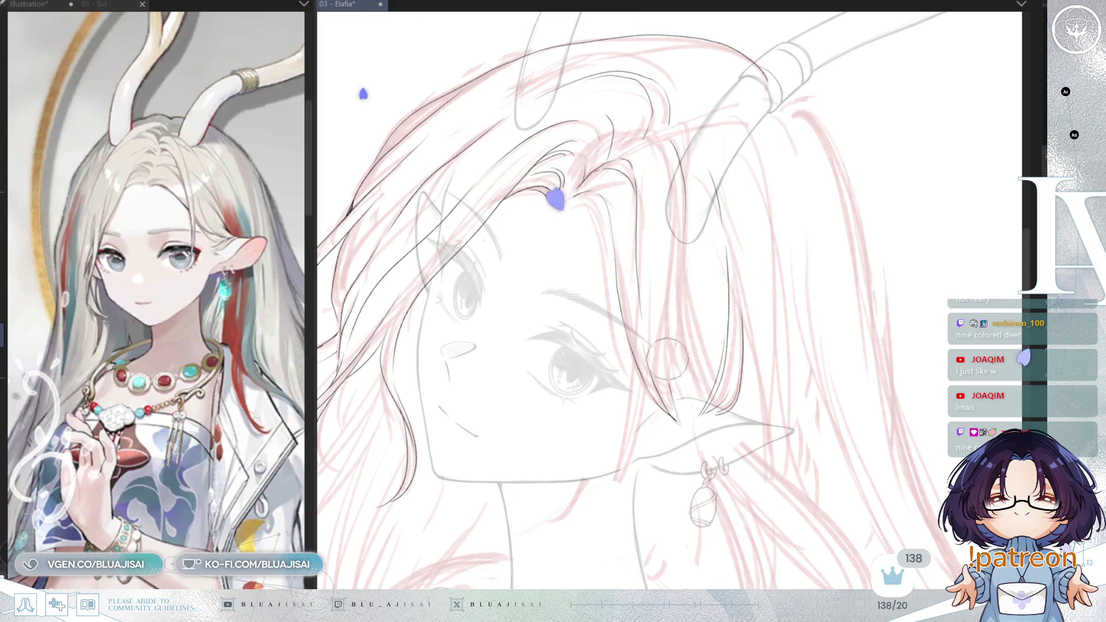
key(Home)
key(End)
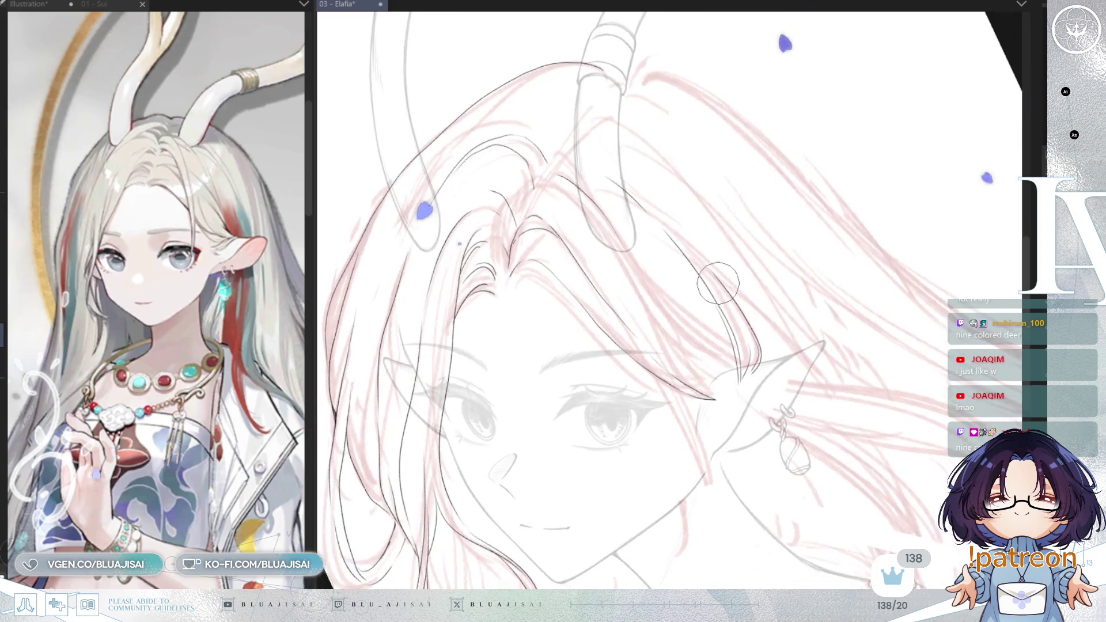
key(End)
key(End)
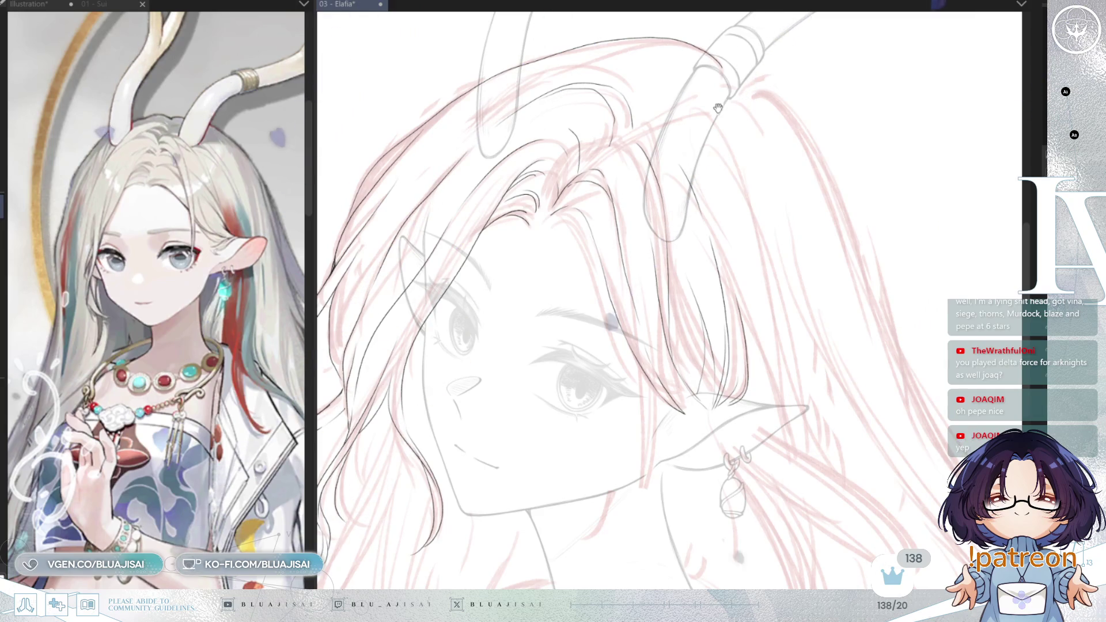
drag(710, 147, 737, 147)
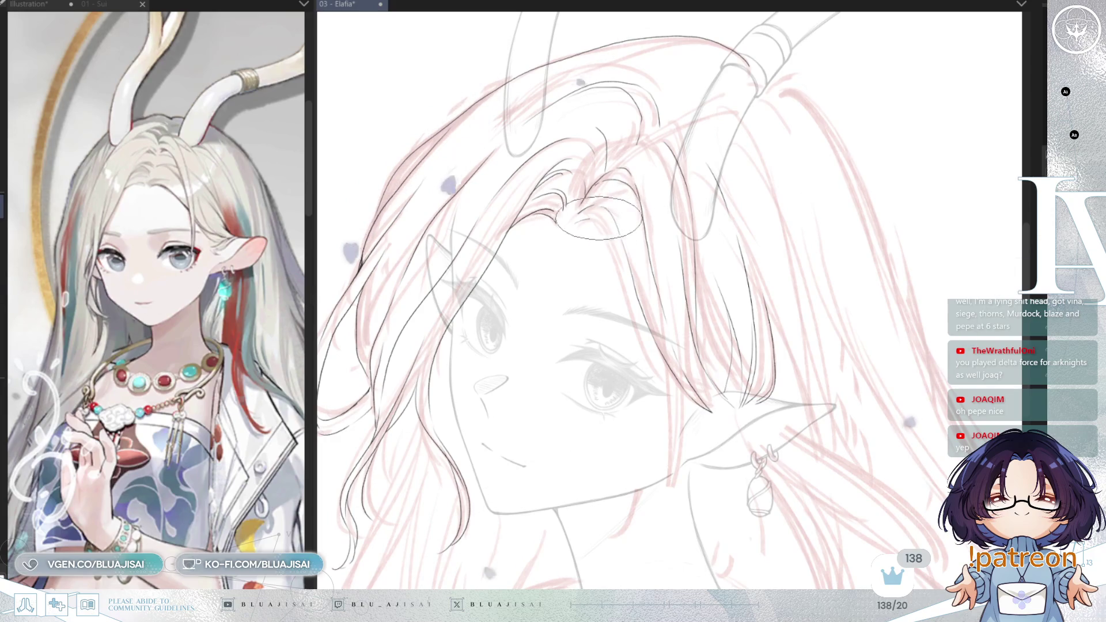
key(h)
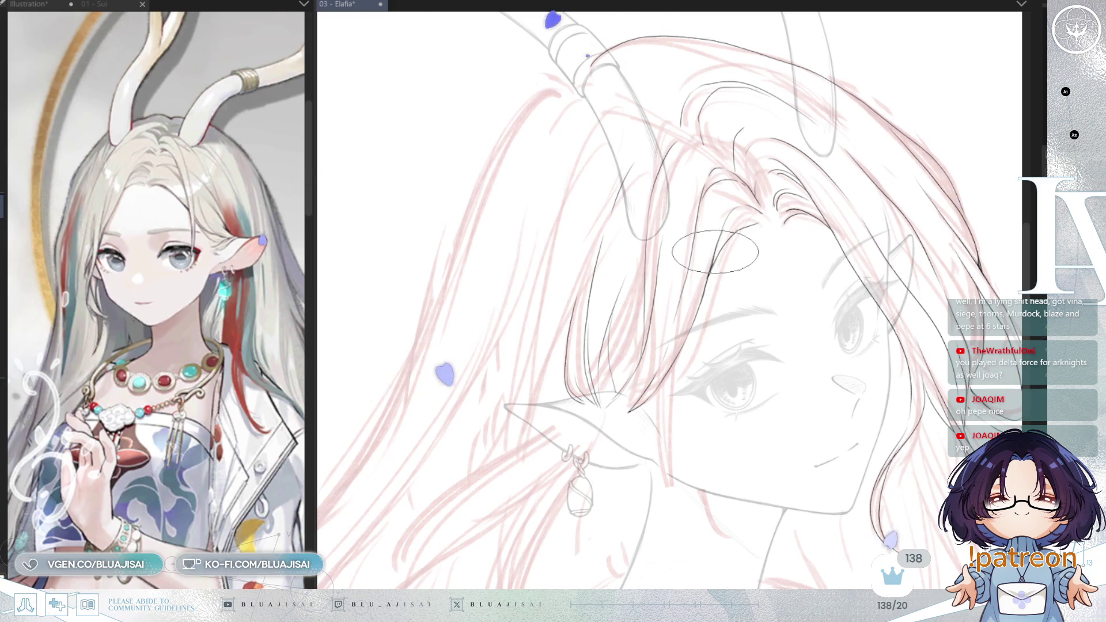
drag(794, 166, 789, 183)
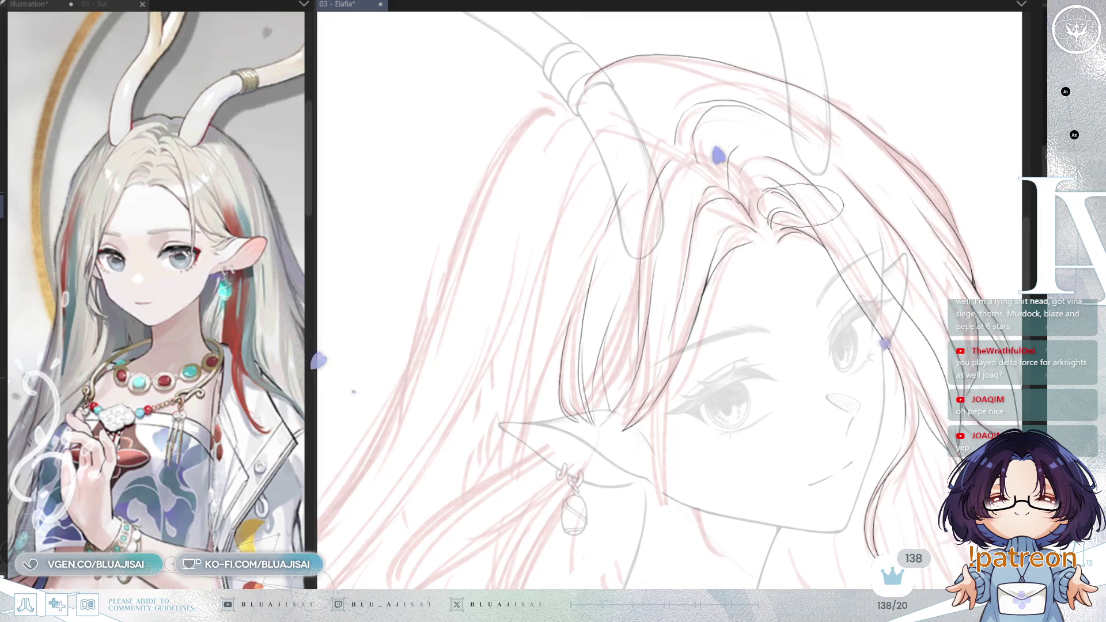
key(End)
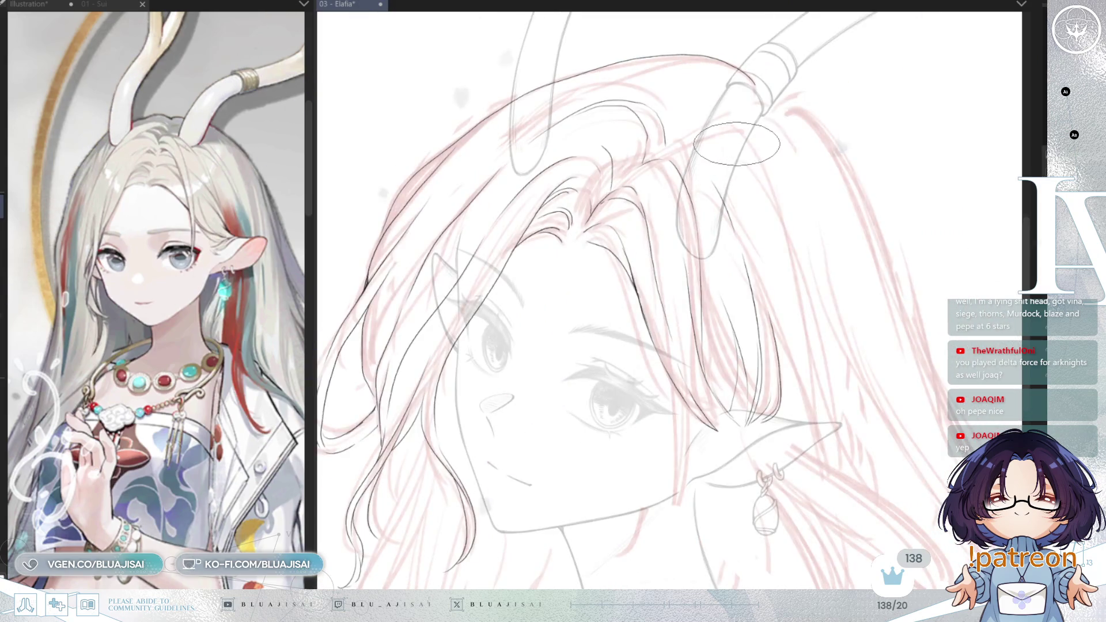
key(End)
scroll(616, 164, up, 1)
scroll(616, 164, up, 1)
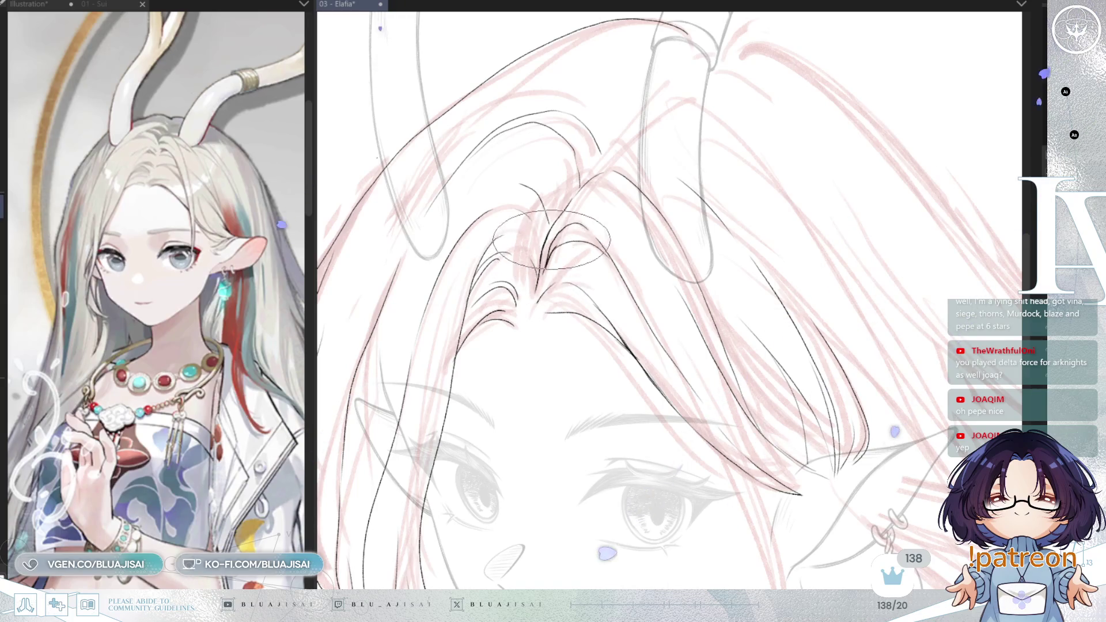
mouse_move(744, 136)
mouse_down()
mouse_move(797, 208)
mouse_move(694, 152)
mouse_up()
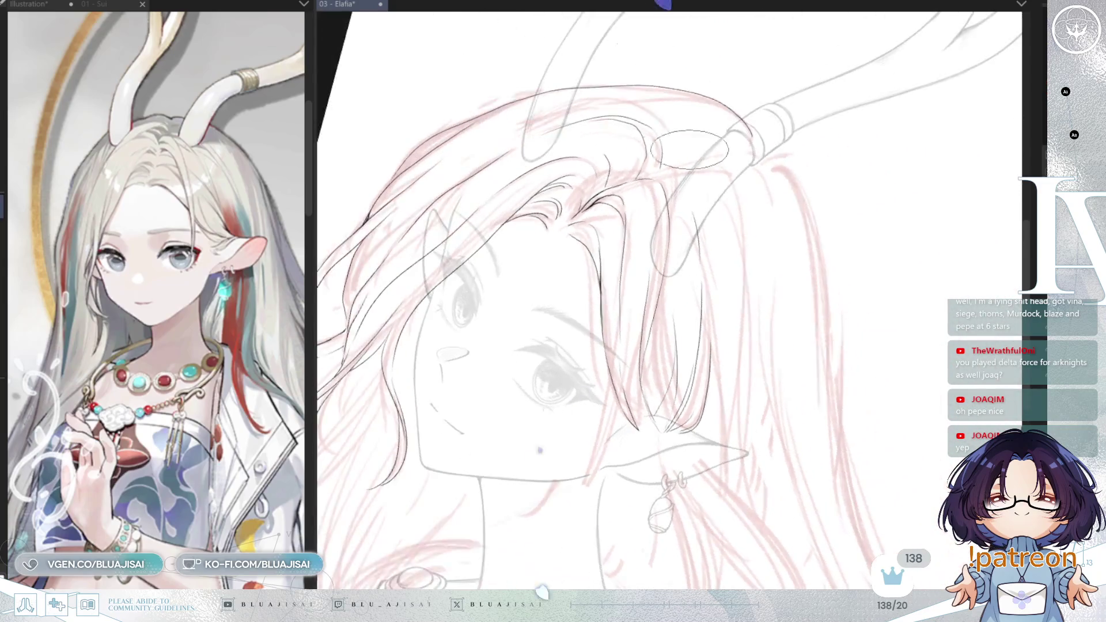
Step: Ink a long hair strand downward from under the horn, tilting and reframing the view around it
drag(610, 320, 605, 289)
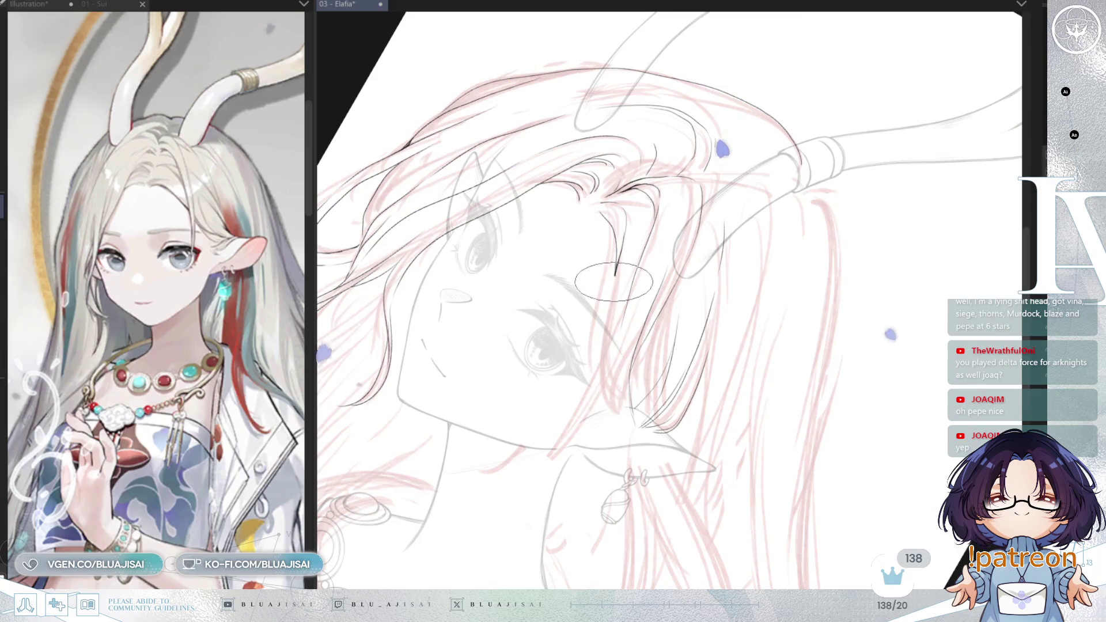
mouse_move(618, 261)
mouse_down()
mouse_move(605, 309)
mouse_move(614, 381)
mouse_up()
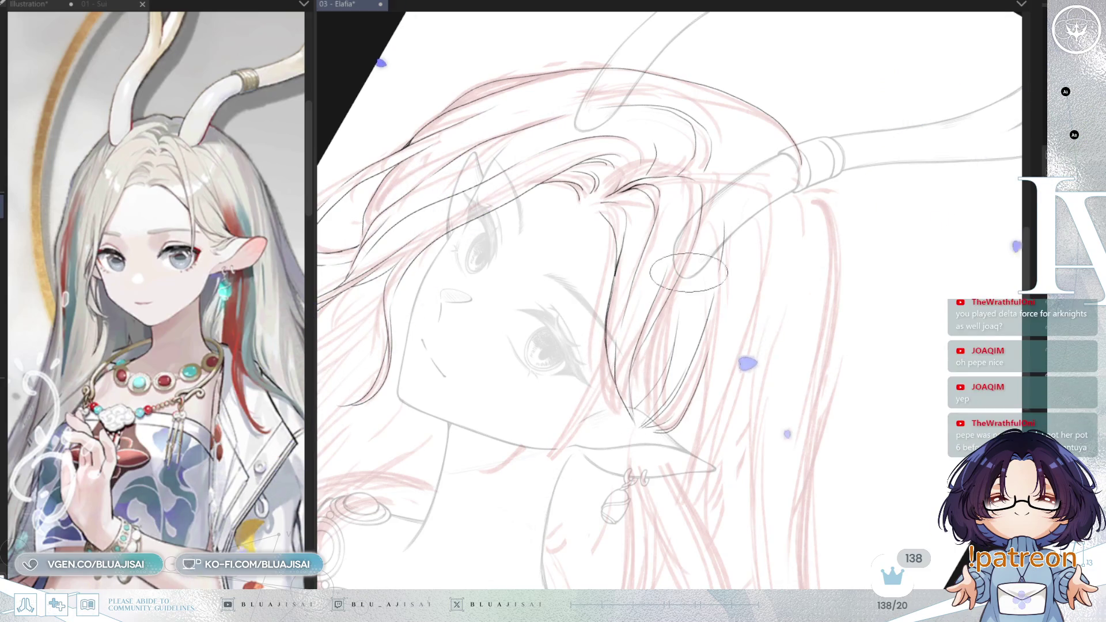
drag(616, 388, 684, 277)
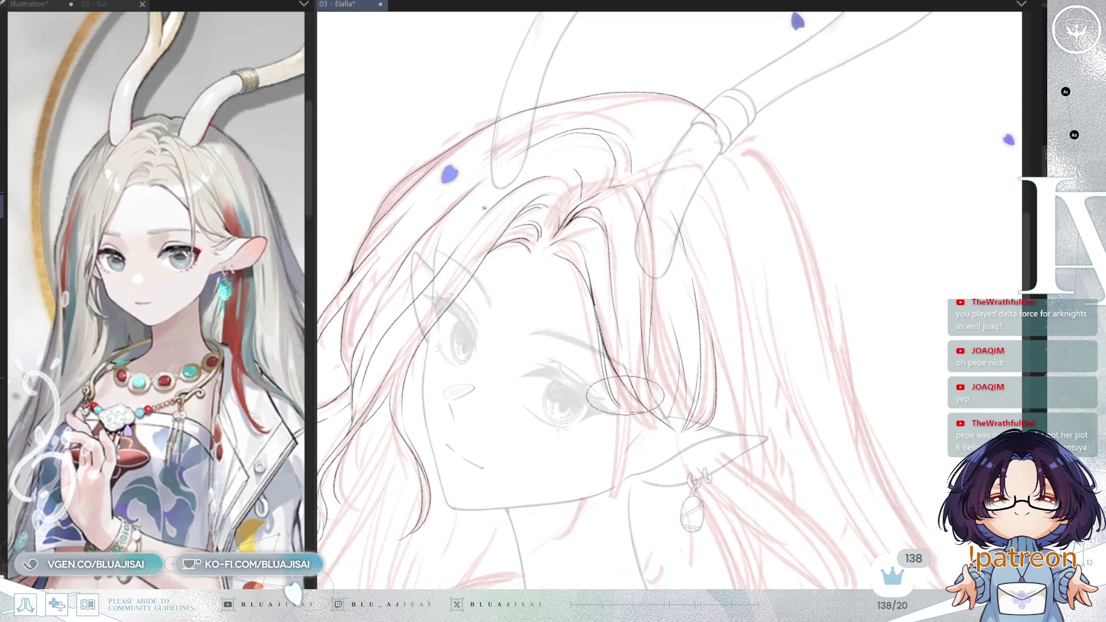
scroll(618, 392, up, 2)
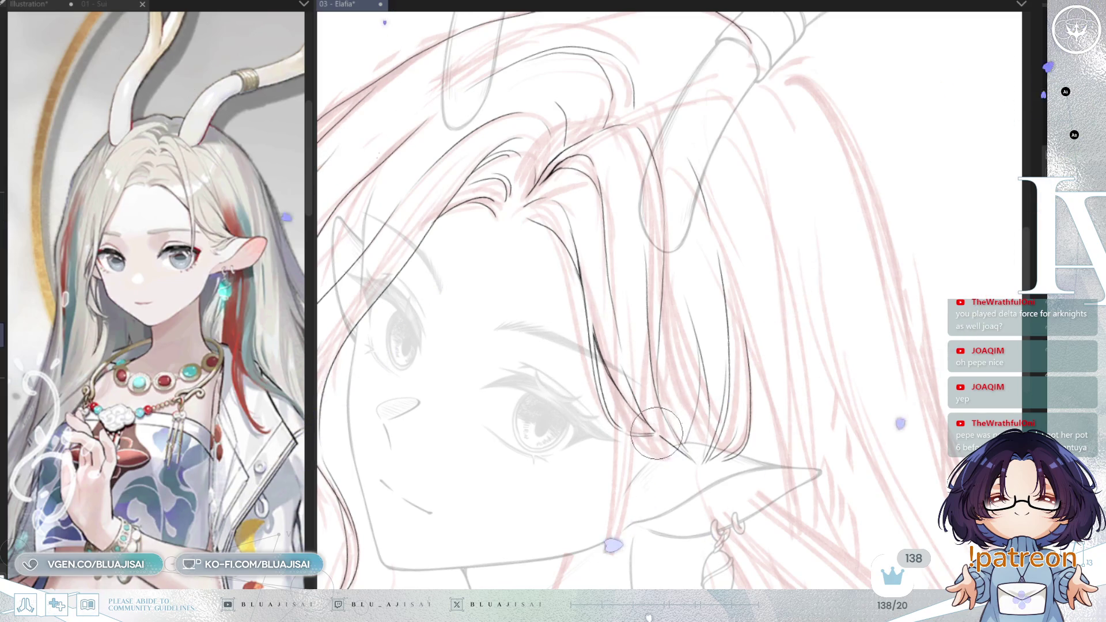
drag(662, 426, 712, 367)
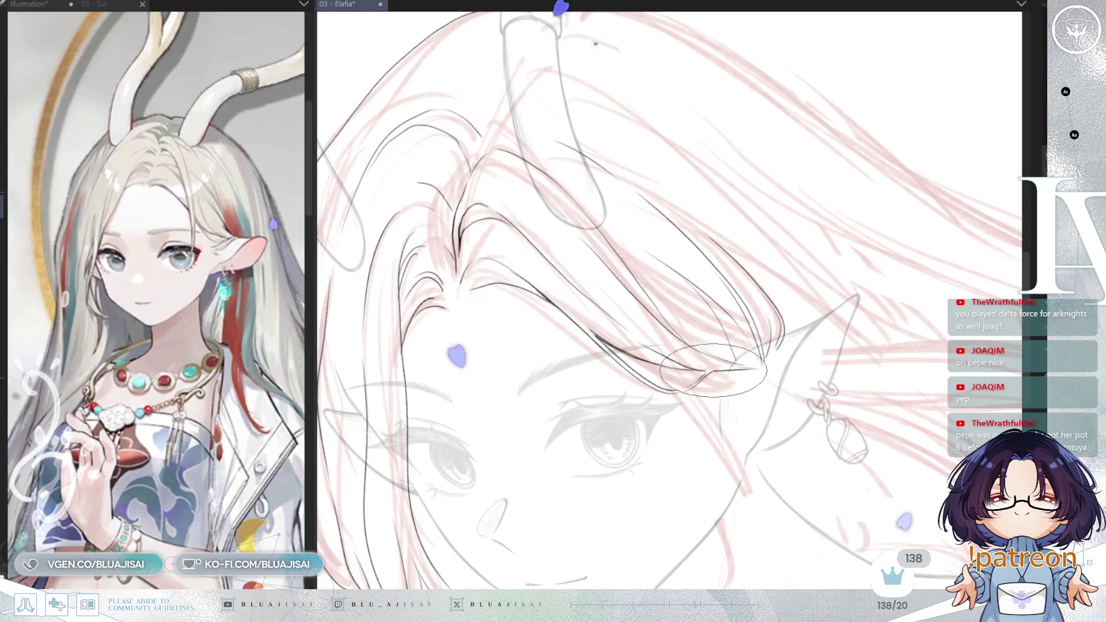
scroll(713, 373, down, 2)
mouse_move(714, 373)
mouse_down()
mouse_move(702, 373)
mouse_move(876, 342)
mouse_move(709, 310)
mouse_move(711, 329)
mouse_up()
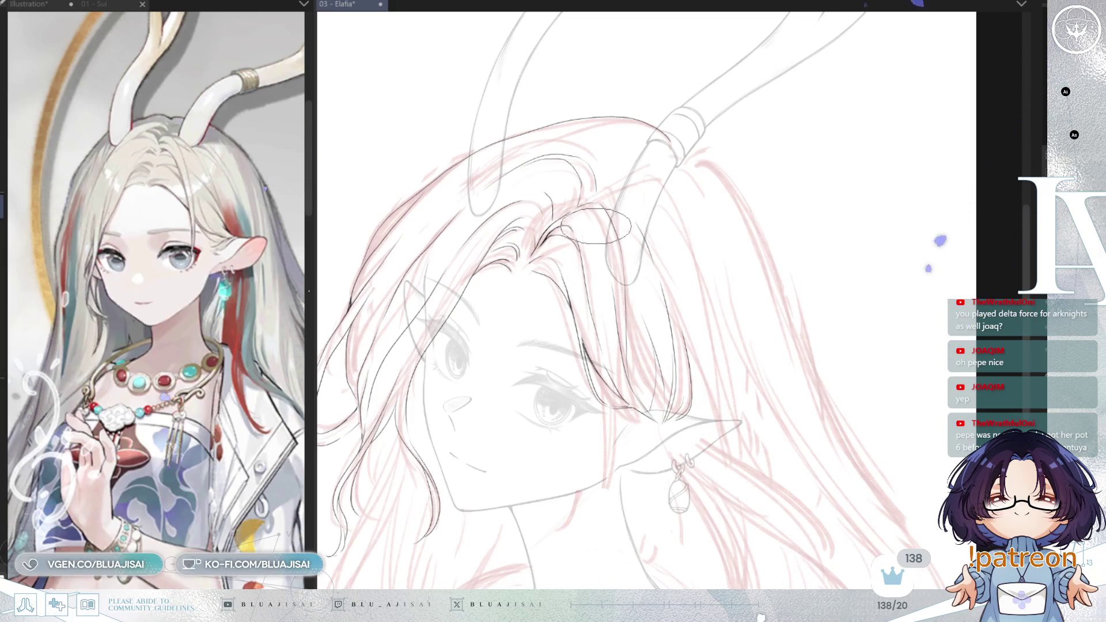
Step: Mirror the view and ink a long hair line from the hair down past the cheek
key(m)
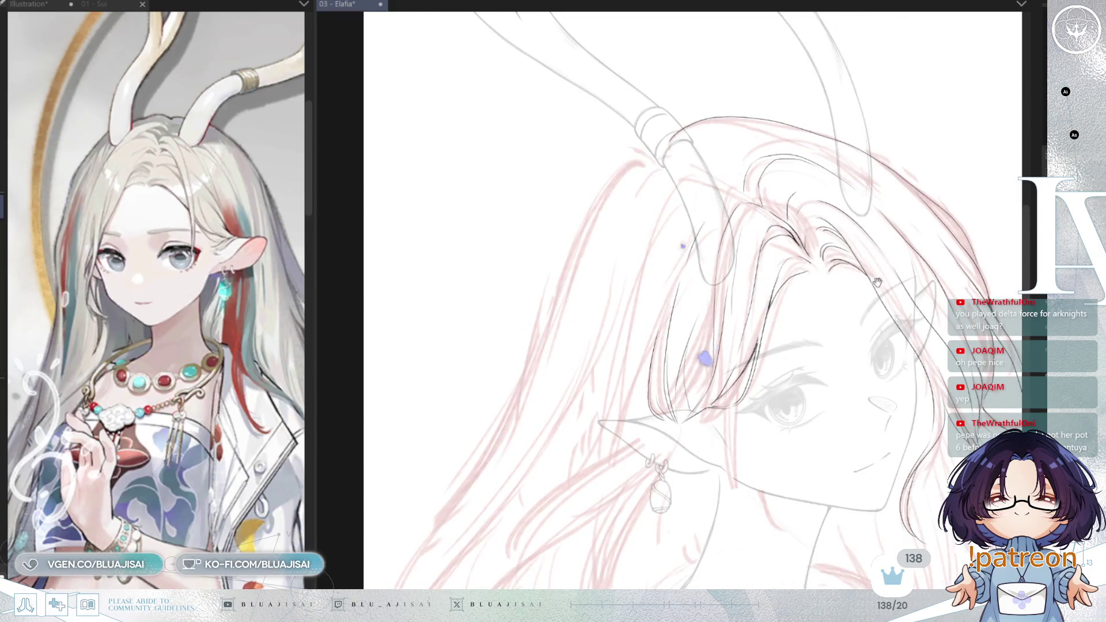
drag(881, 283, 756, 285)
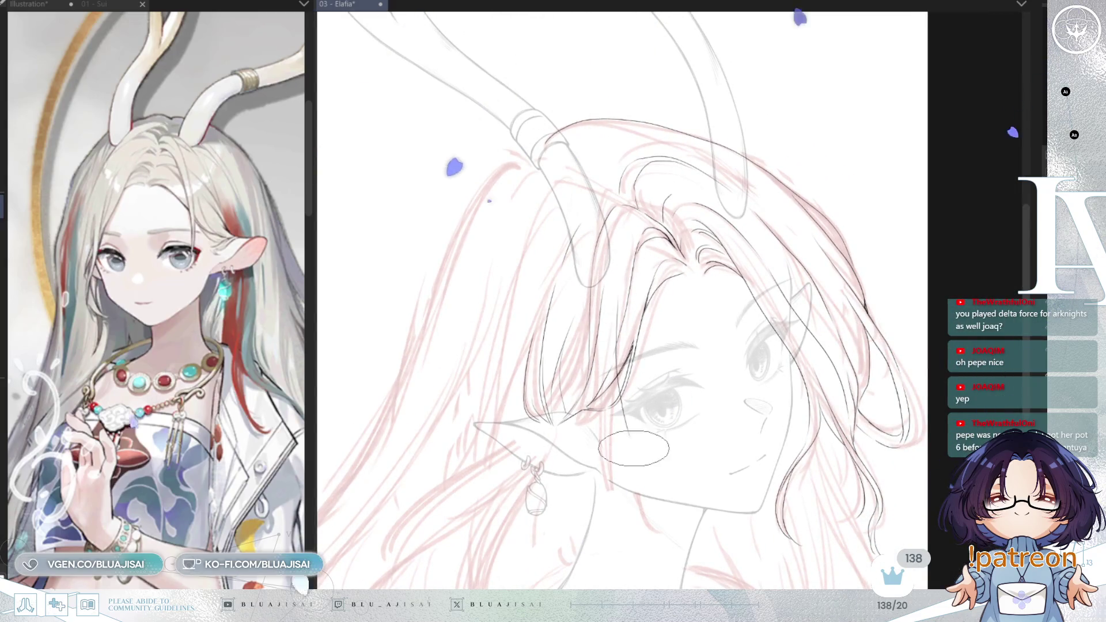
scroll(604, 289, up, 1)
scroll(604, 290, up, 2)
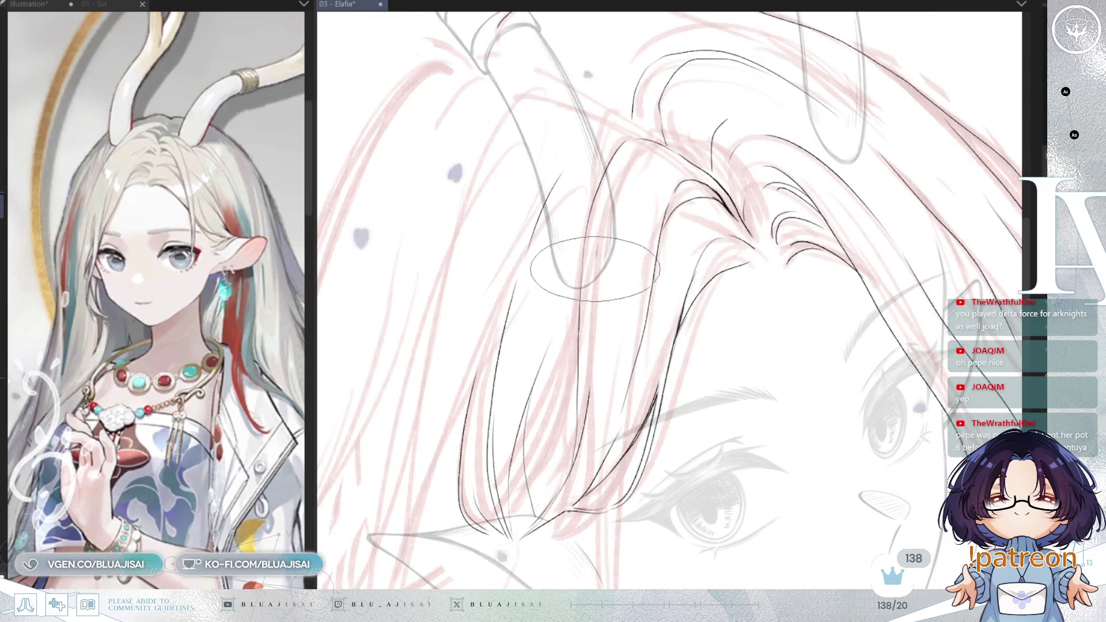
scroll(601, 424, down, 3)
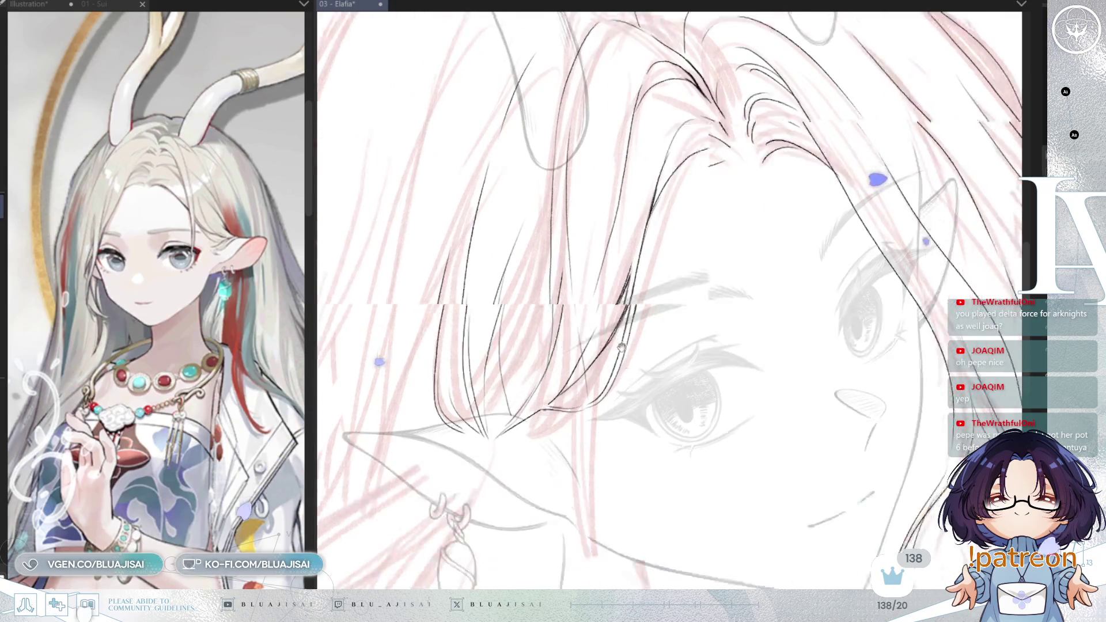
drag(584, 374, 602, 544)
scroll(700, 257, up, 3)
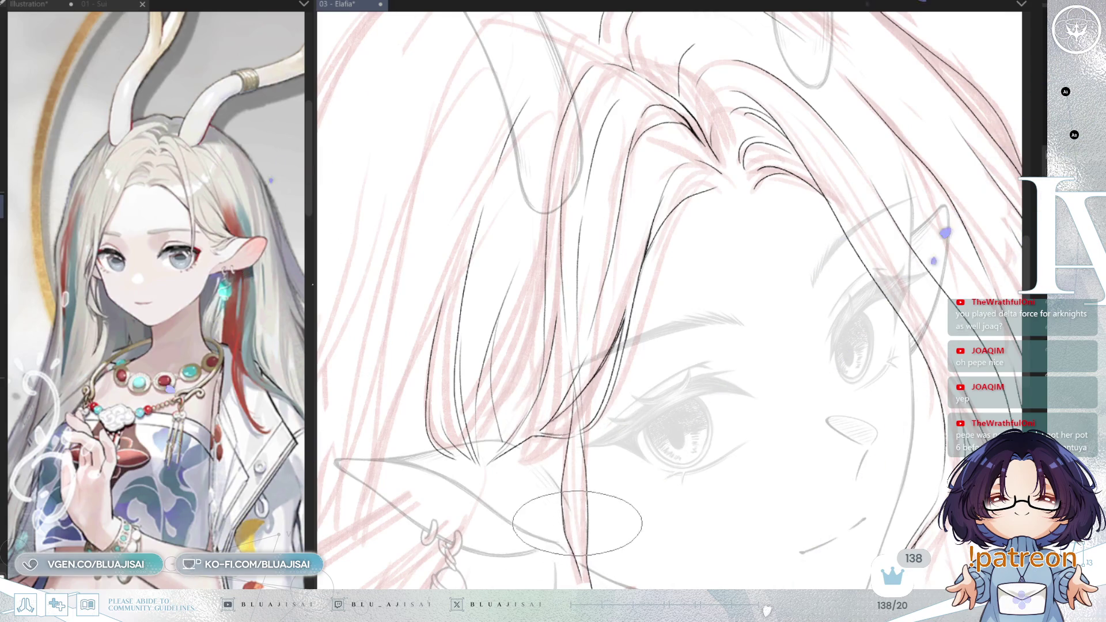
Step: Rotate the hair to a comfortable angle and switch back to the wider brush size (E)
drag(578, 514, 566, 415)
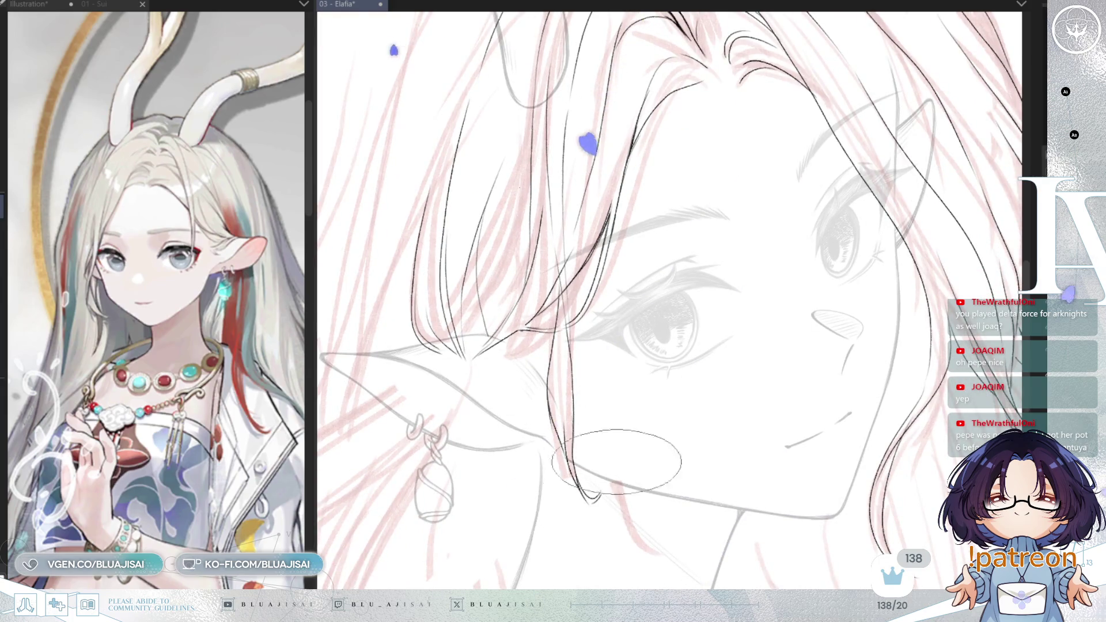
drag(596, 495, 854, 234)
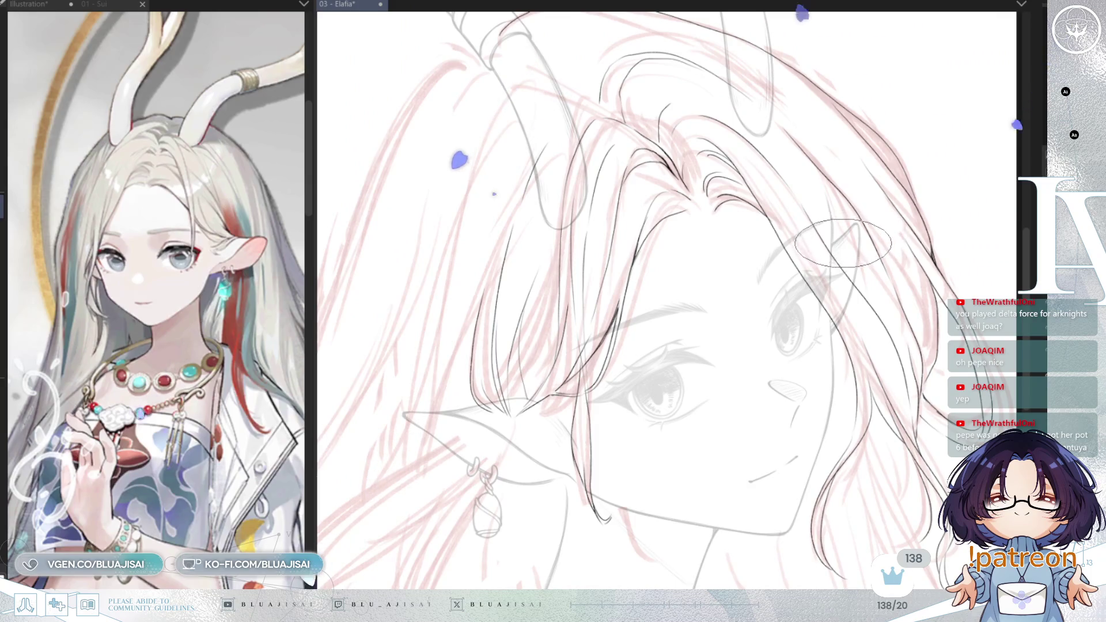
scroll(854, 234, up, 2)
scroll(691, 303, up, 2)
scroll(567, 374, up, 2)
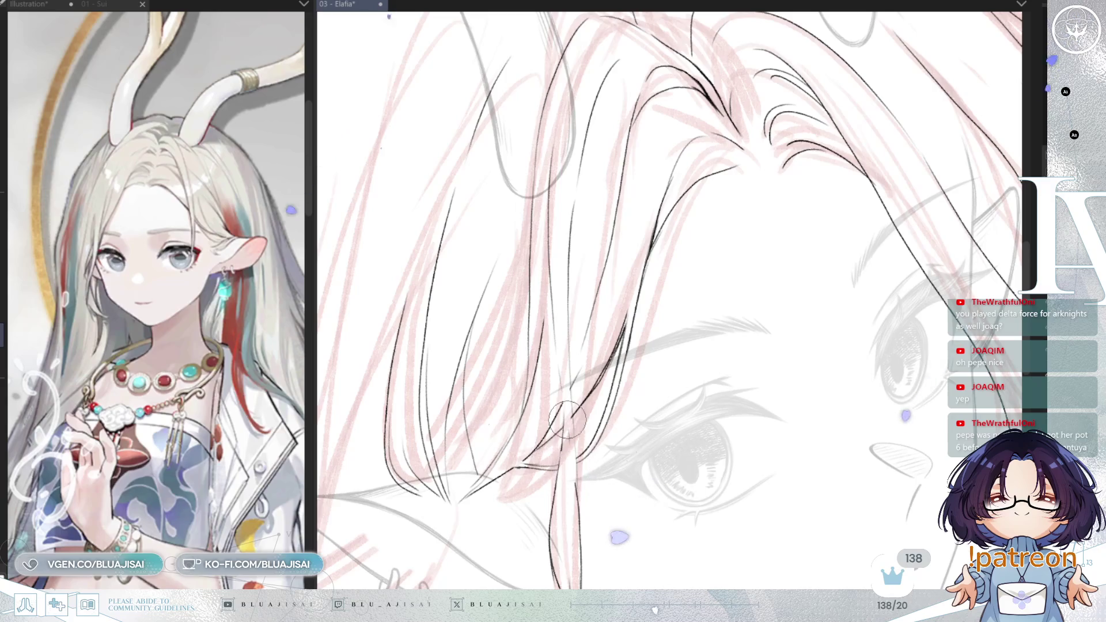
key(e)
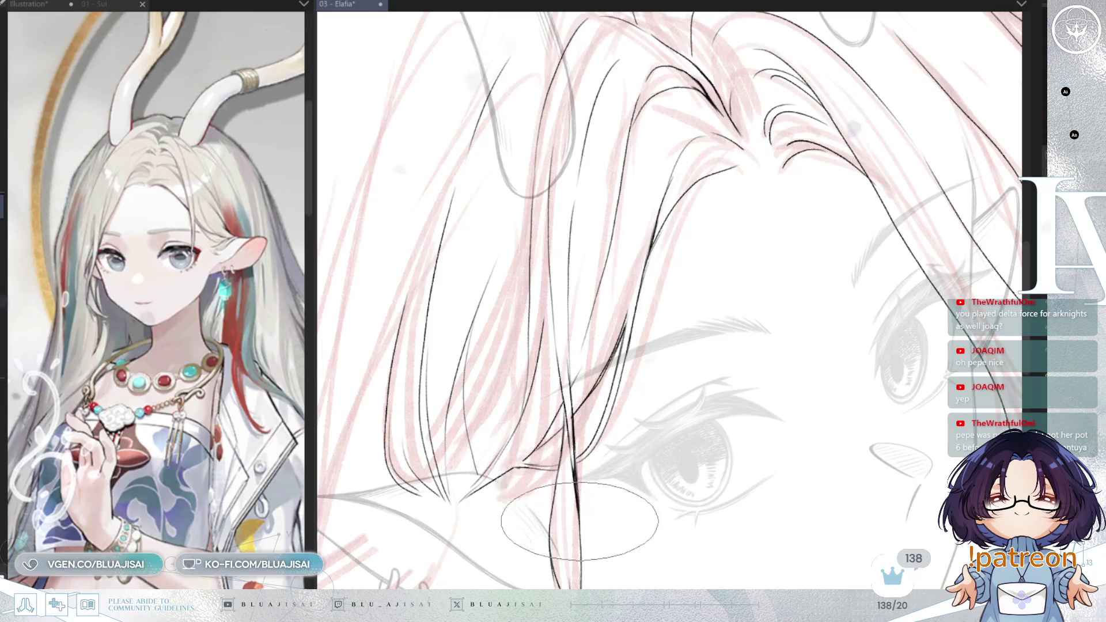
scroll(570, 419, down, 3)
scroll(570, 419, down, 2)
scroll(571, 418, down, 2)
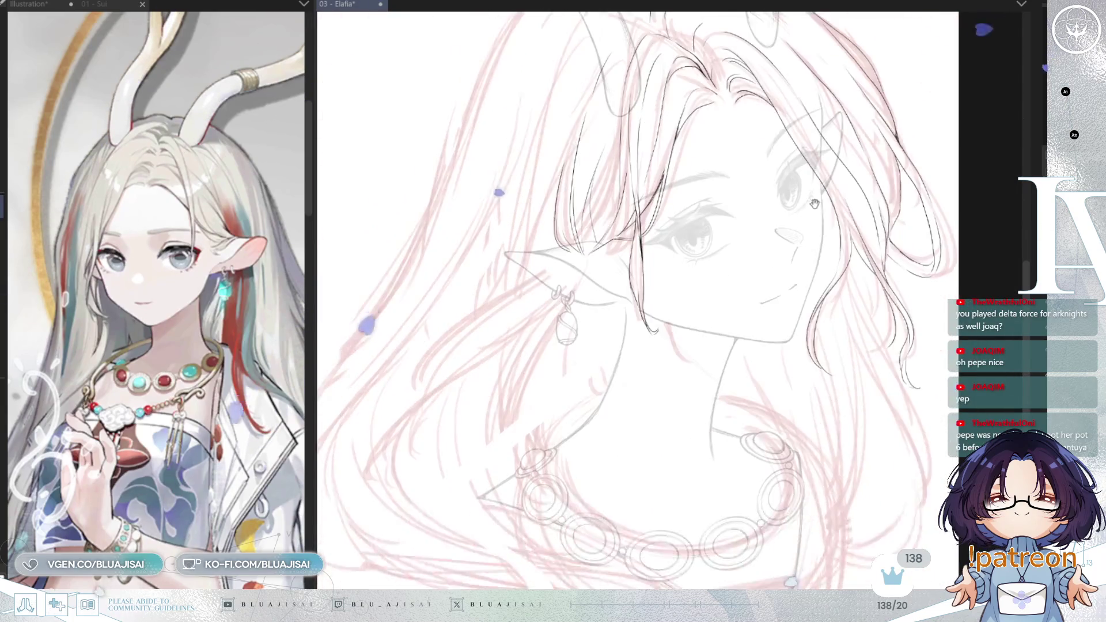
scroll(571, 420, down, 1)
Step: Mirror the canvas horizontally, recentre it and rotate so the ear points right
key(h)
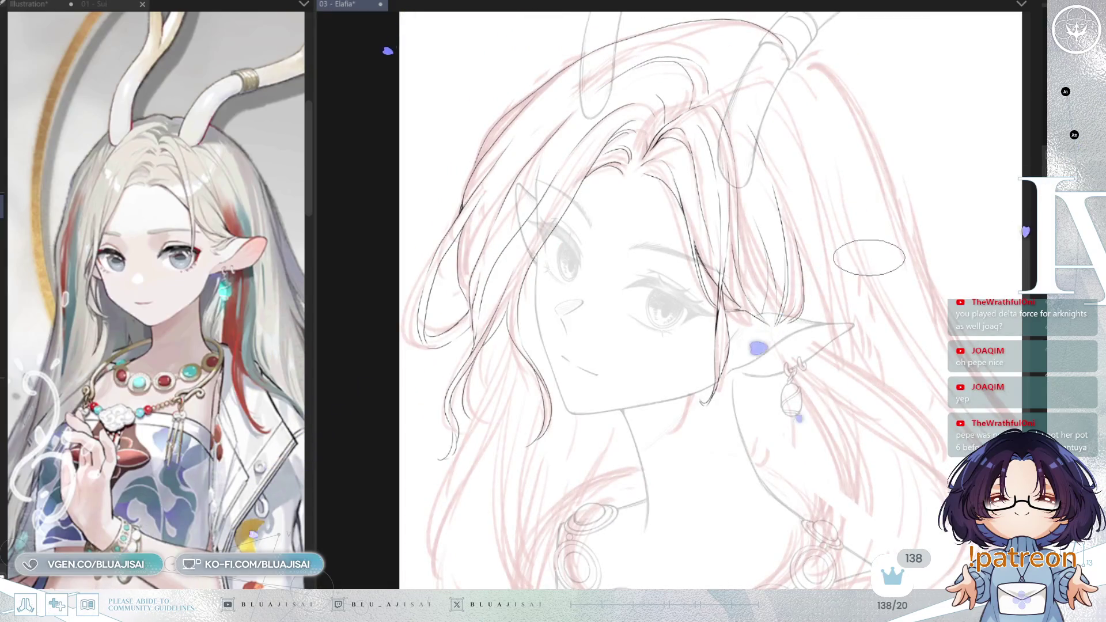
drag(869, 257, 837, 281)
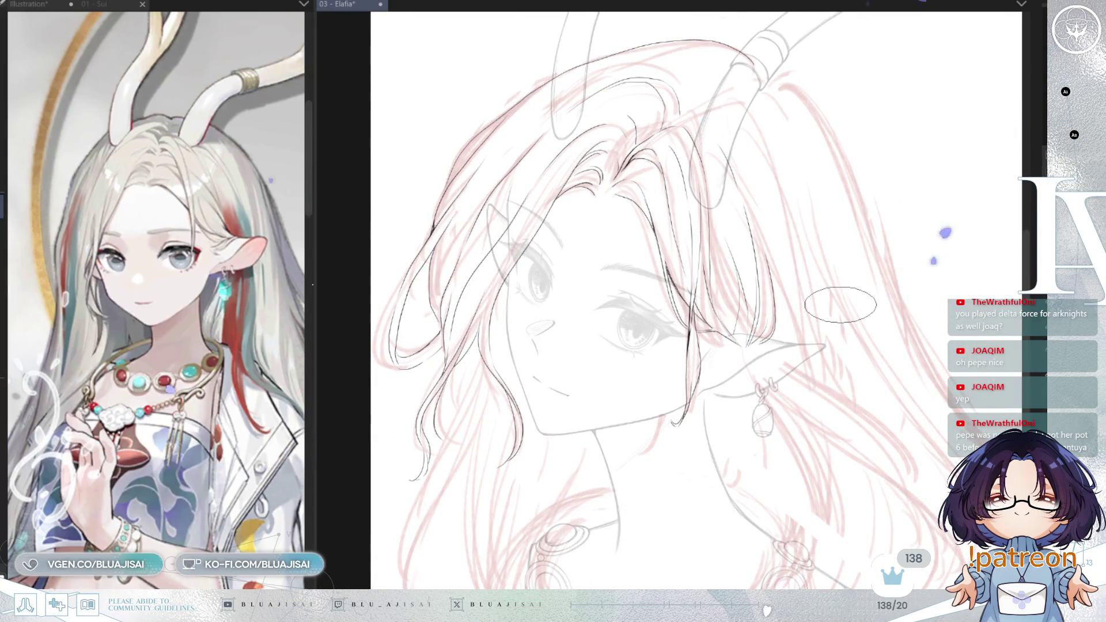
scroll(840, 304, up, 2)
scroll(841, 305, up, 1)
scroll(683, 350, up, 1)
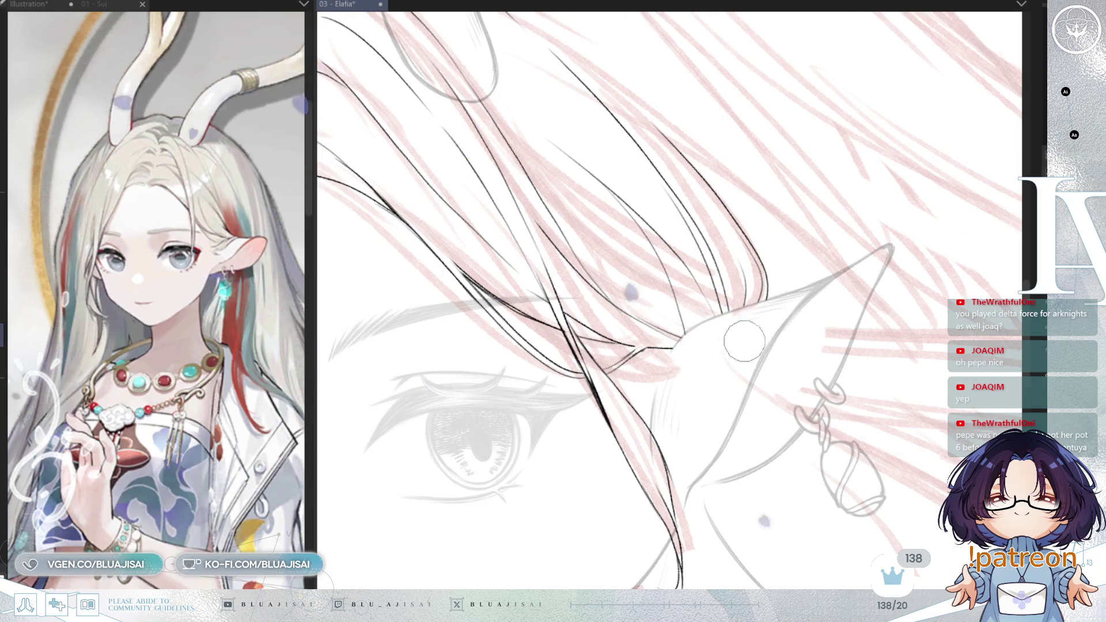
drag(725, 362, 811, 282)
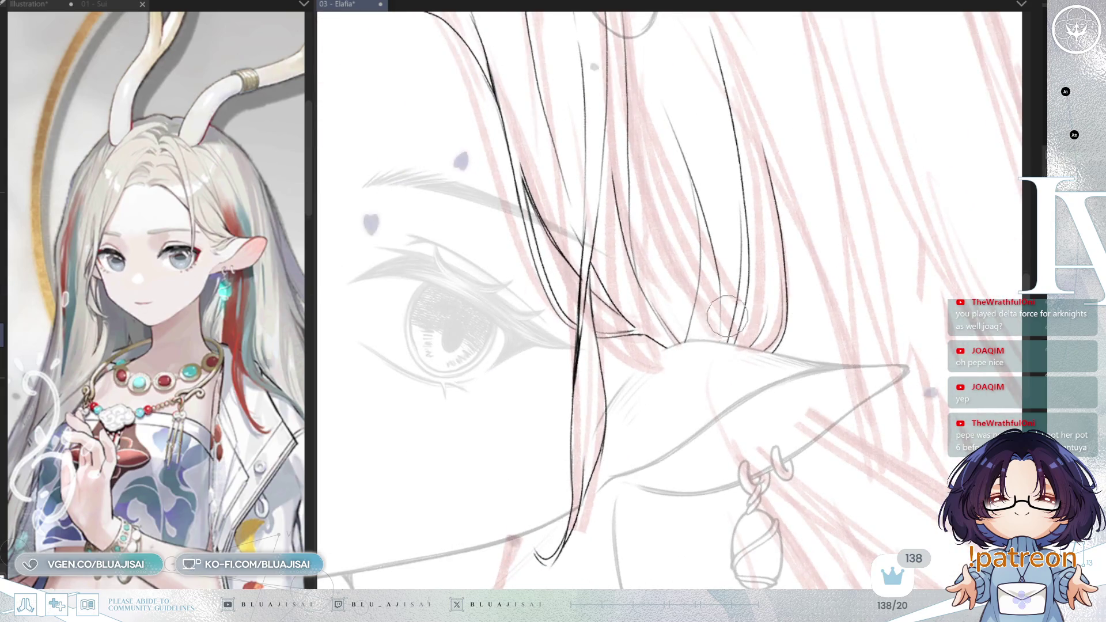
scroll(911, 315, down, 3)
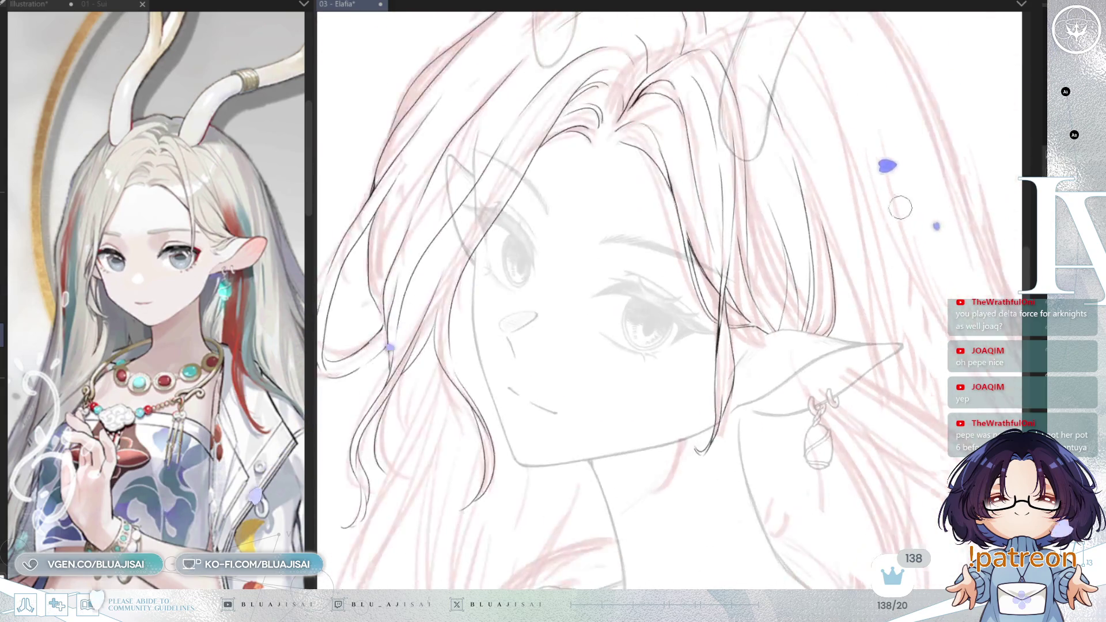
scroll(650, 208, up, 3)
scroll(650, 208, up, 2)
scroll(696, 435, down, 2)
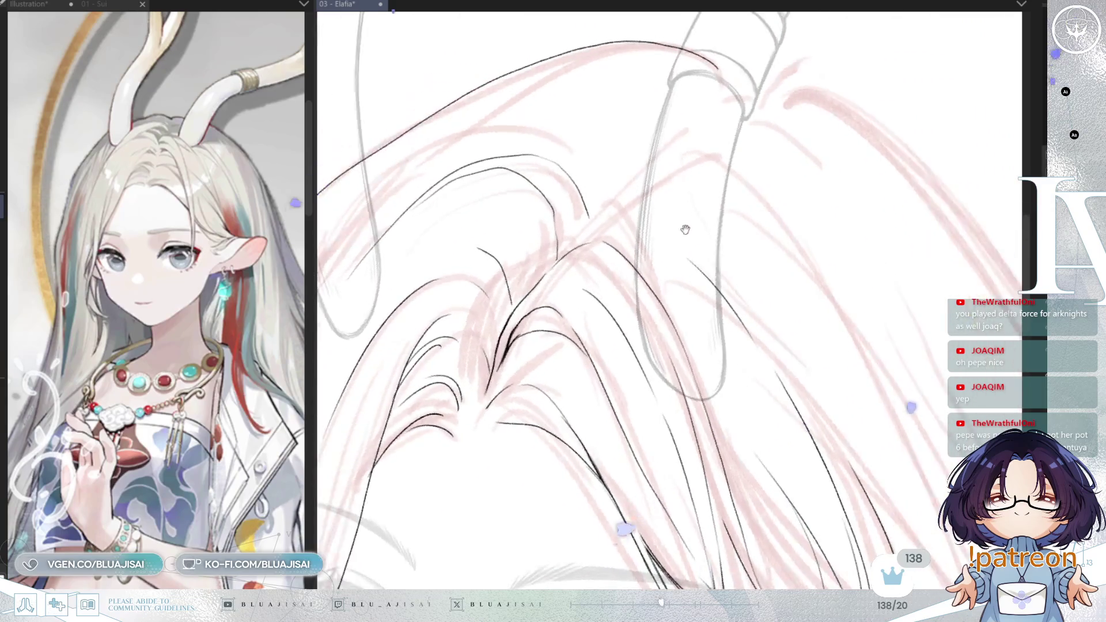
scroll(844, 504, up, 2)
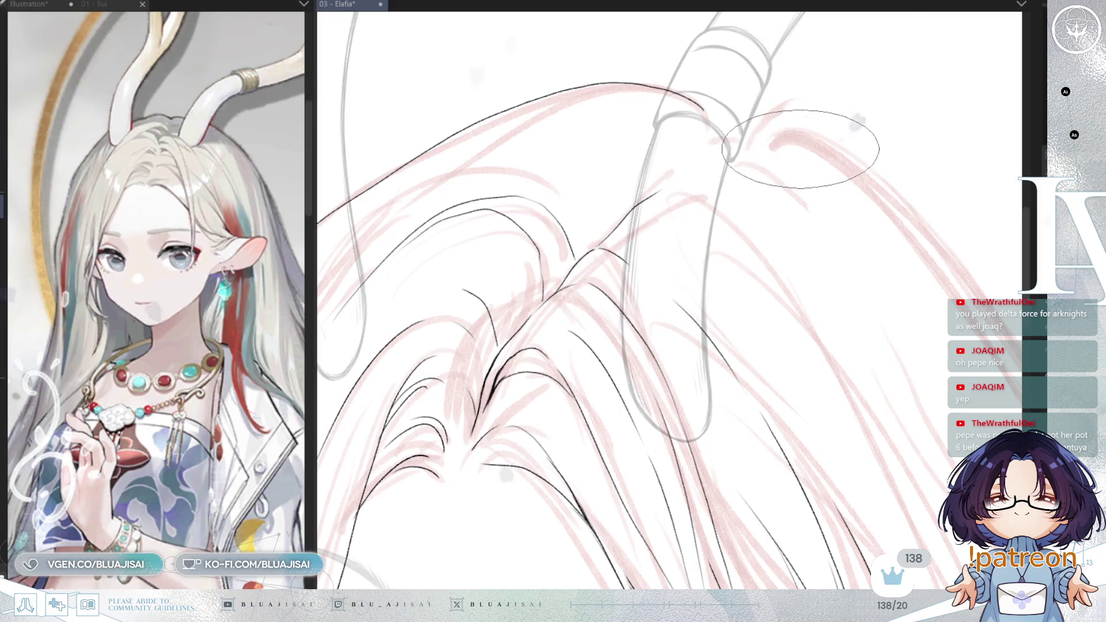
Step: Rotate and zoom so the strands run vertically, then extend the hair lines near the horn
key(minus)
key(ctrl+minus)
key(ctrl+minus)
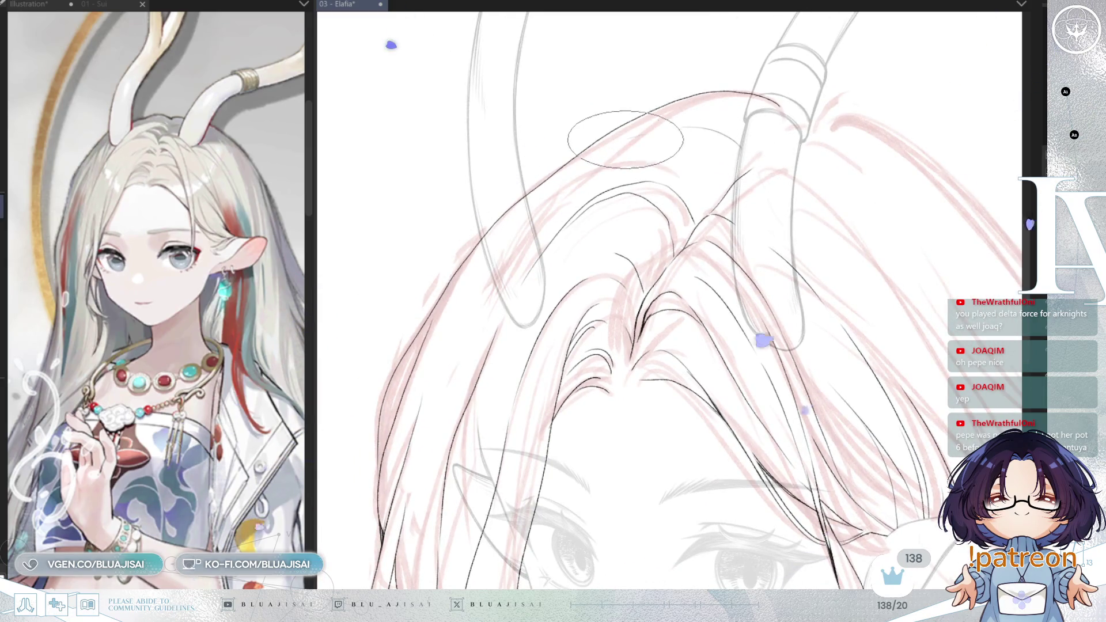
mouse_move(620, 145)
mouse_down()
mouse_move(681, 130)
mouse_move(744, 156)
mouse_up()
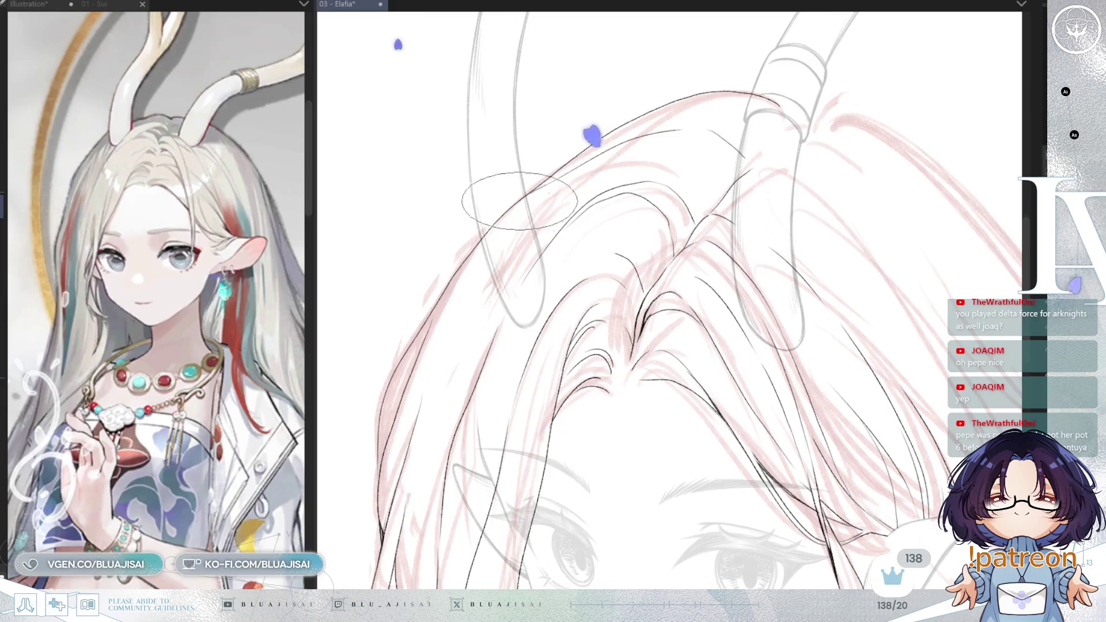
mouse_move(549, 182)
mouse_down()
mouse_move(693, 118)
mouse_move(741, 133)
mouse_move(853, 205)
mouse_move(792, 292)
mouse_move(705, 355)
mouse_up()
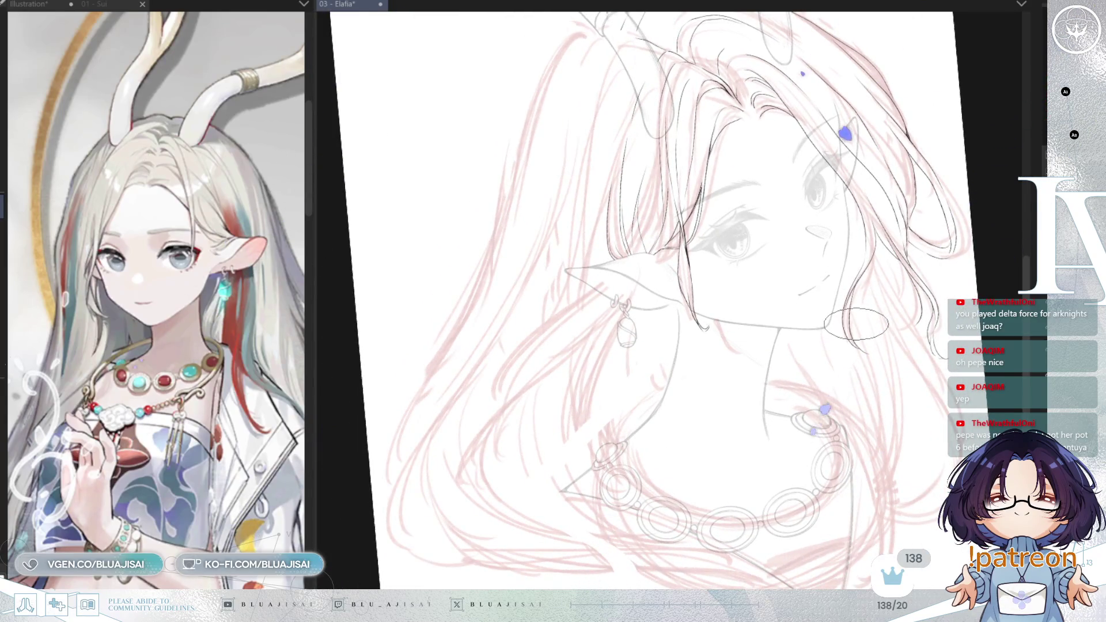
drag(856, 324, 854, 326)
drag(722, 332, 650, 442)
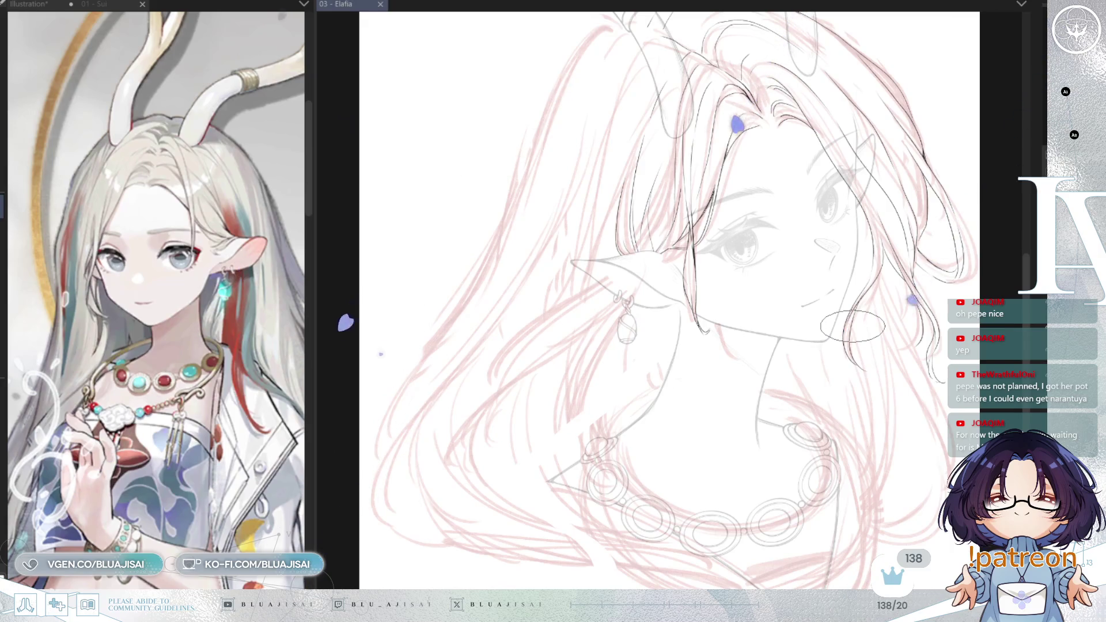
click(236, 197)
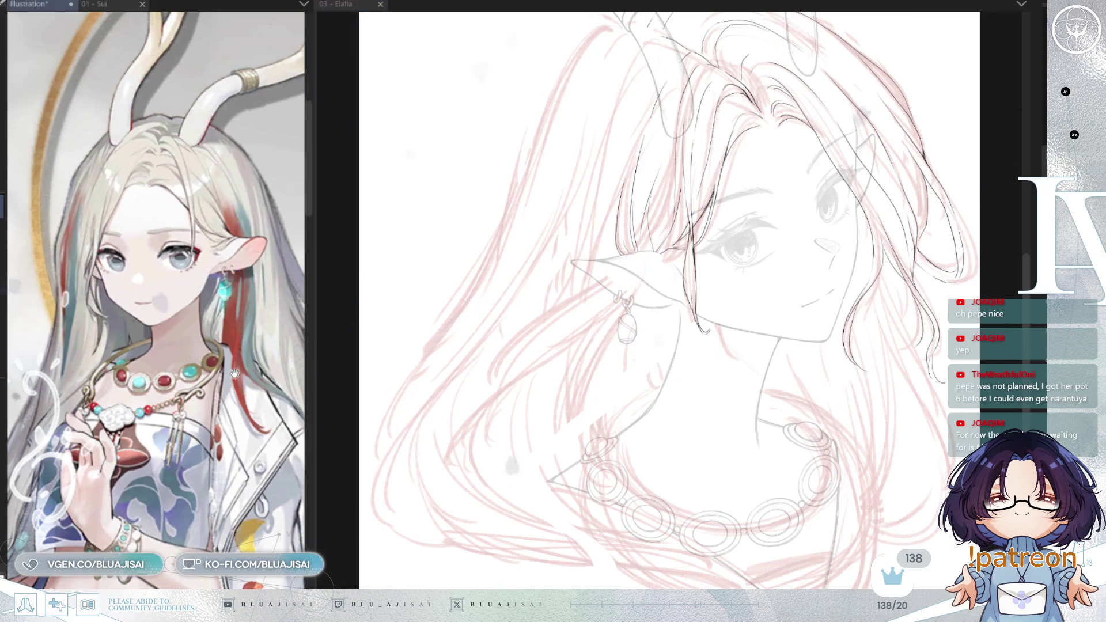
scroll(208, 394, down, 5)
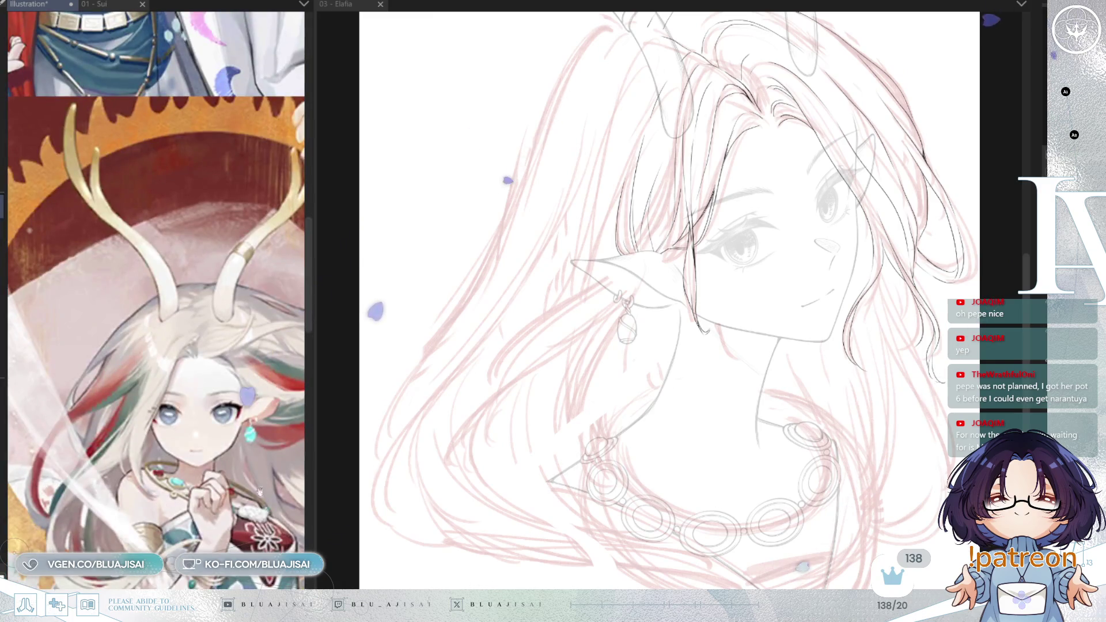
scroll(208, 394, down, 3)
scroll(208, 395, down, 3)
scroll(208, 394, up, 5)
scroll(207, 395, up, 5)
scroll(208, 395, up, 5)
scroll(208, 395, up, 2)
click(754, 301)
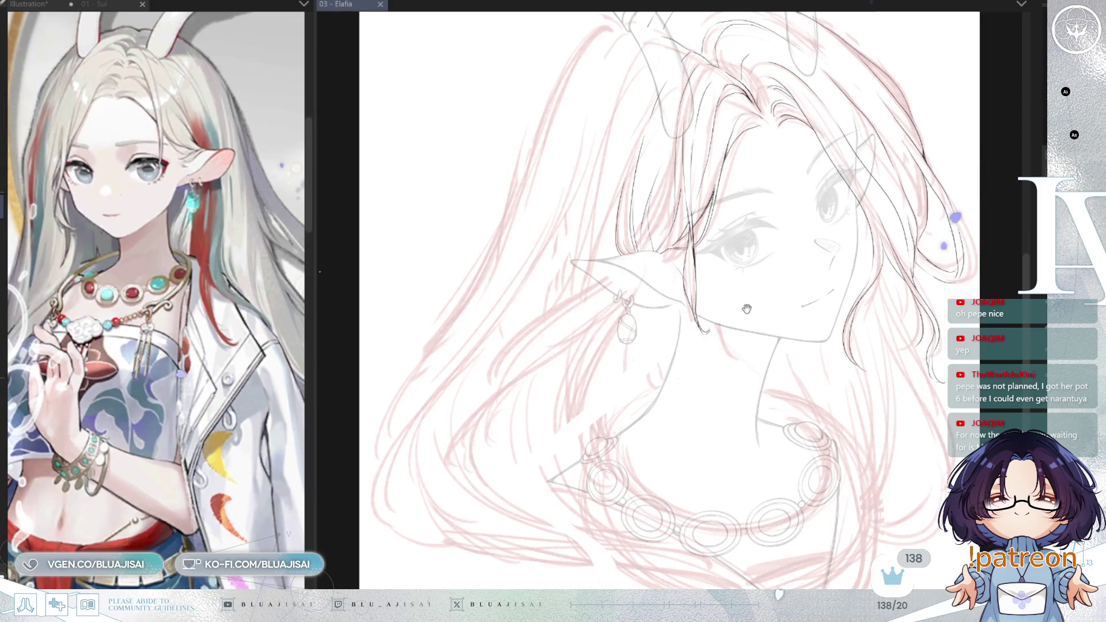
drag(715, 282, 780, 312)
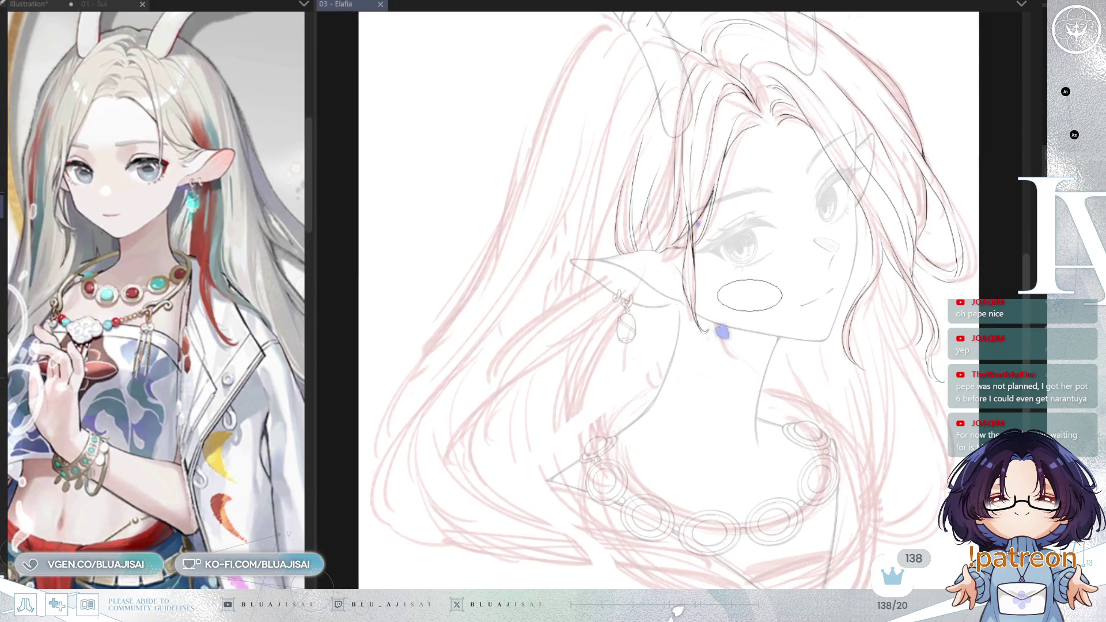
Step: Ink the first strands under the ear, flipping the view between strokes to check proportions
key(h)
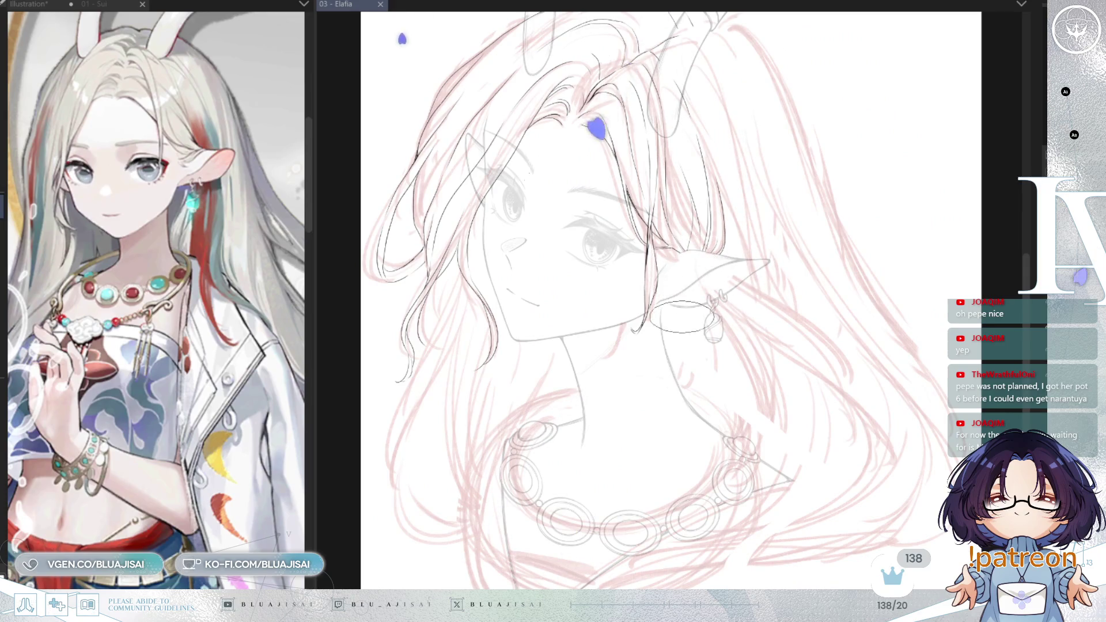
drag(662, 315, 726, 345)
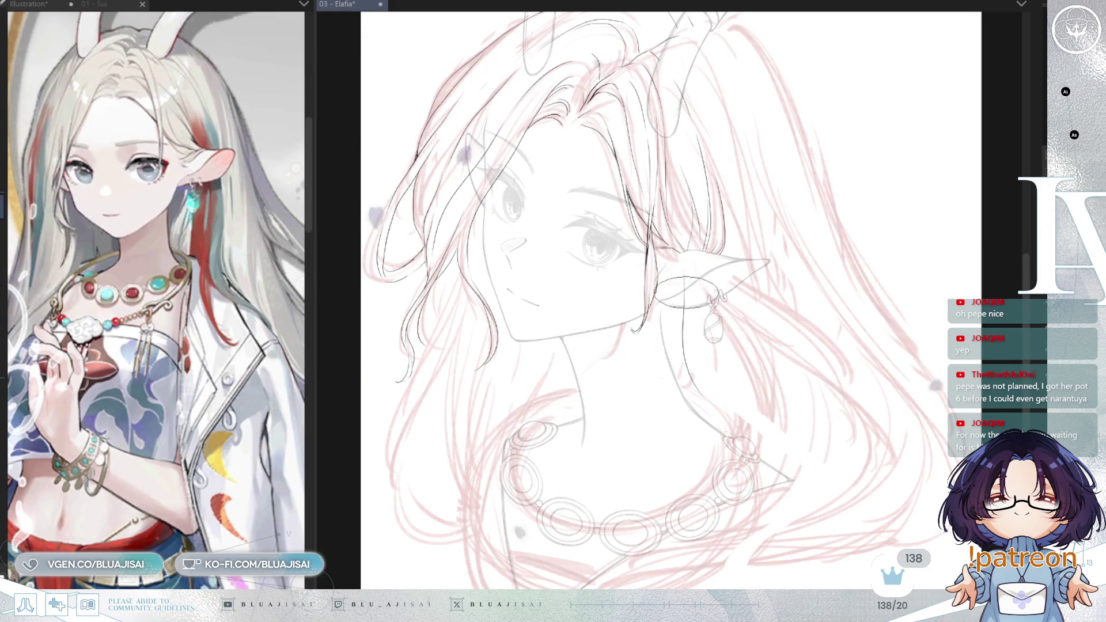
mouse_move(660, 313)
mouse_down()
mouse_move(725, 345)
mouse_move(699, 363)
mouse_move(707, 397)
mouse_up()
key(h)
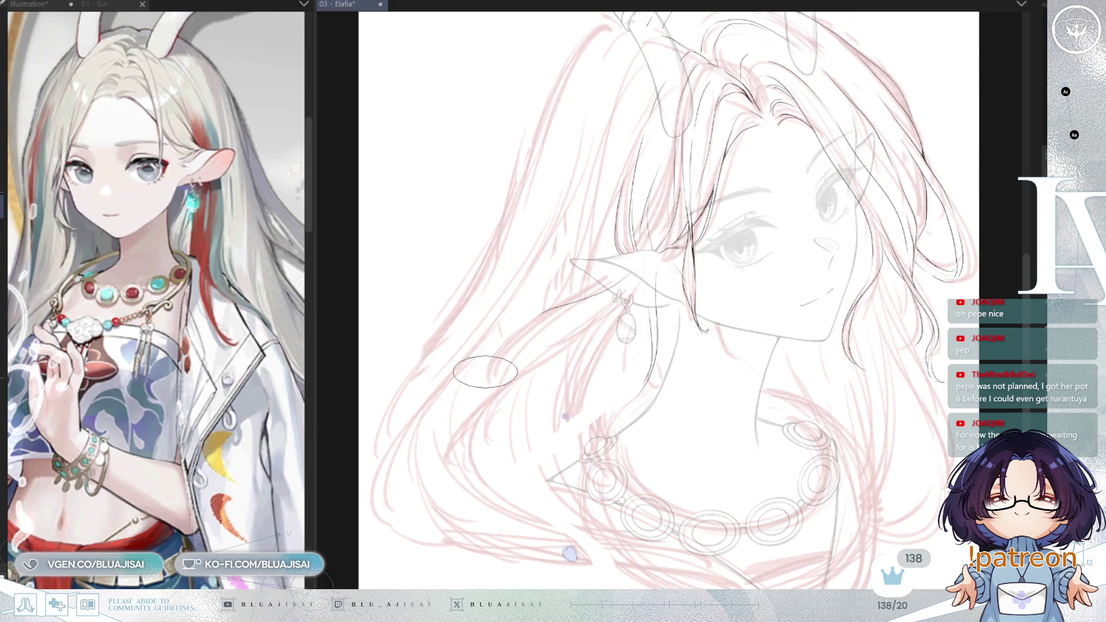
drag(600, 118, 545, 216)
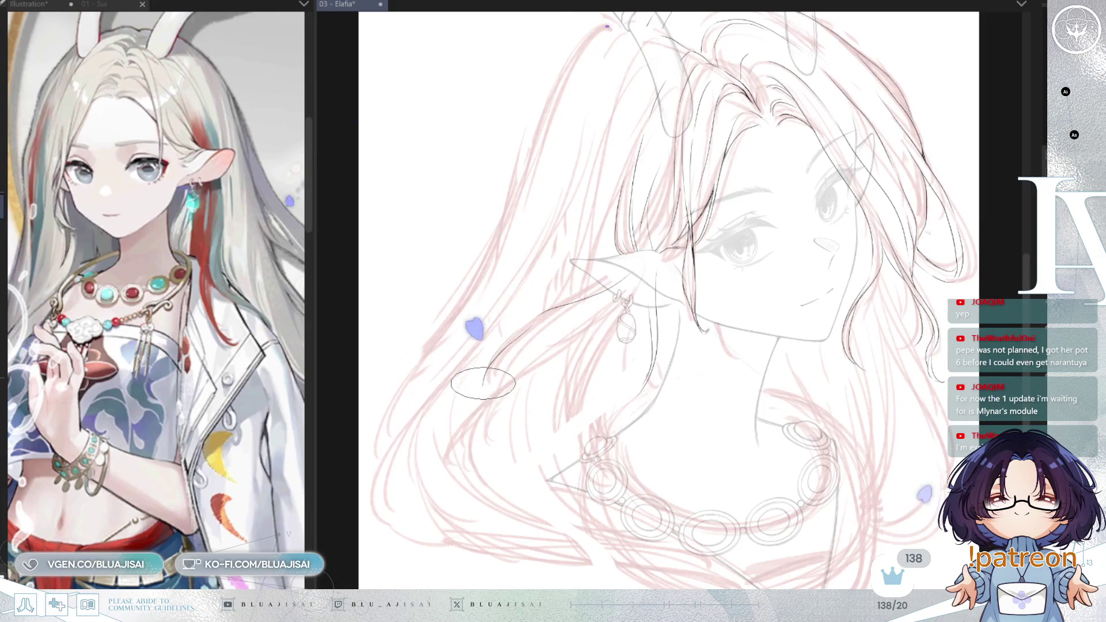
Step: Zoom in on the earring area and ink another strand hanging below the pointed ear
key(h)
scroll(502, 372, up, 2)
drag(501, 371, 881, 95)
key(h)
scroll(717, 309, up, 2)
mouse_move(716, 309)
mouse_down()
mouse_move(562, 321)
mouse_move(571, 308)
mouse_move(551, 362)
mouse_up()
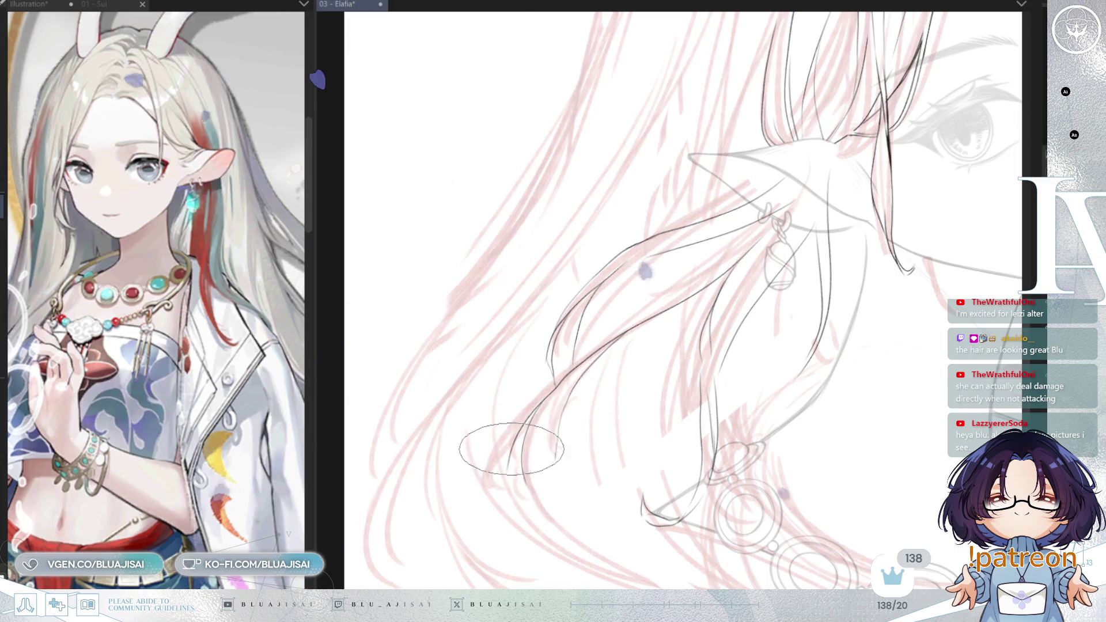
Step: Lengthen the hair strands below the ear and bring the necklace area into view
drag(517, 462, 536, 510)
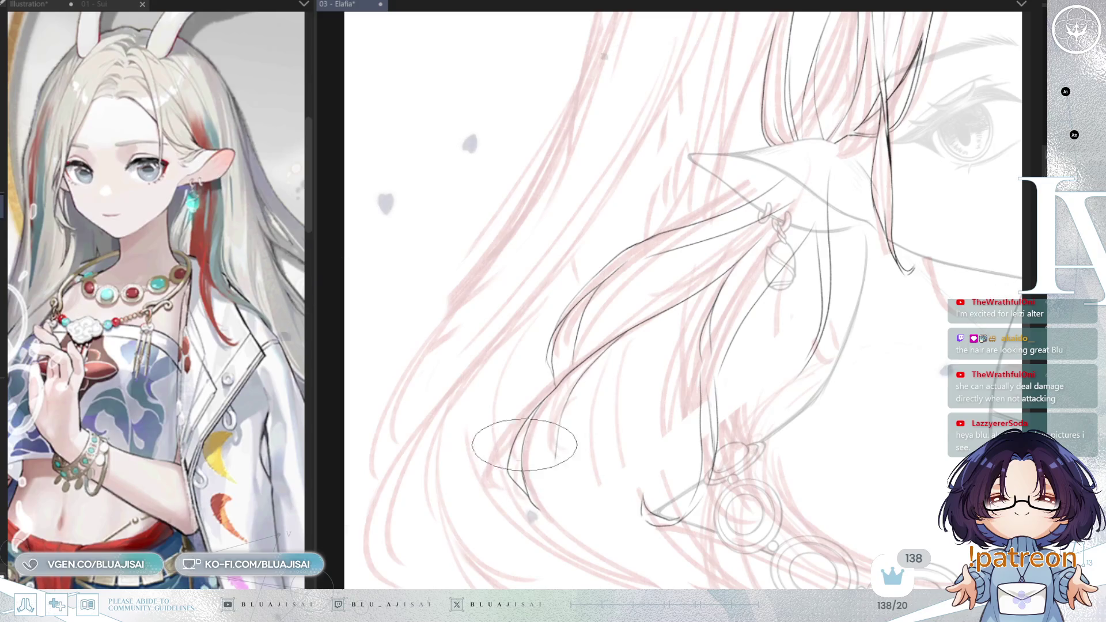
drag(560, 389, 559, 475)
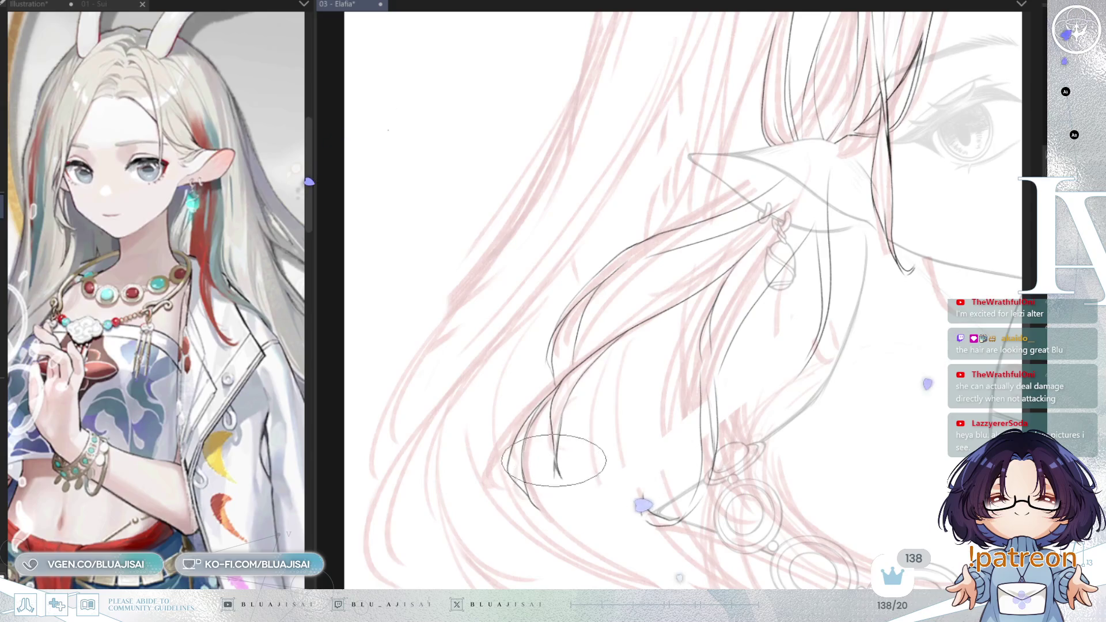
drag(824, 301, 824, 340)
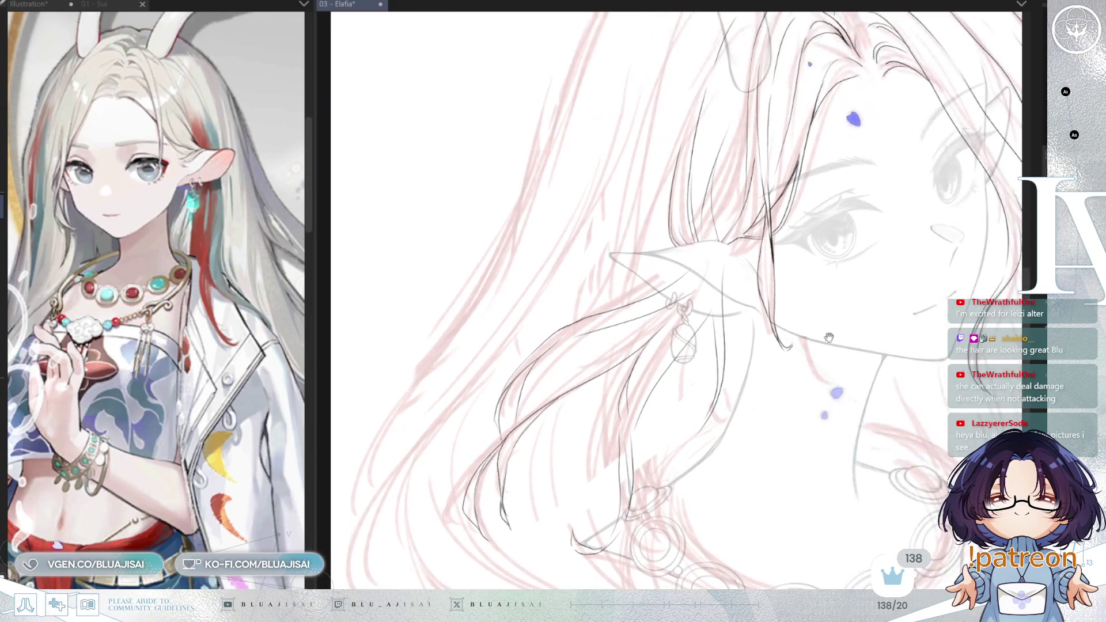
drag(874, 295, 848, 328)
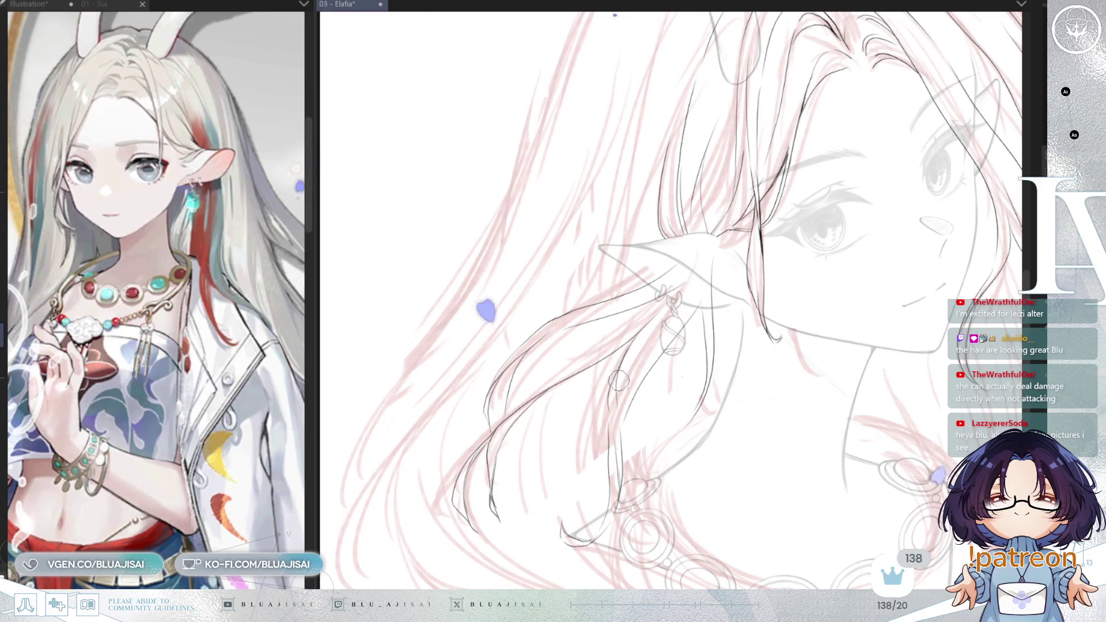
drag(715, 403, 699, 355)
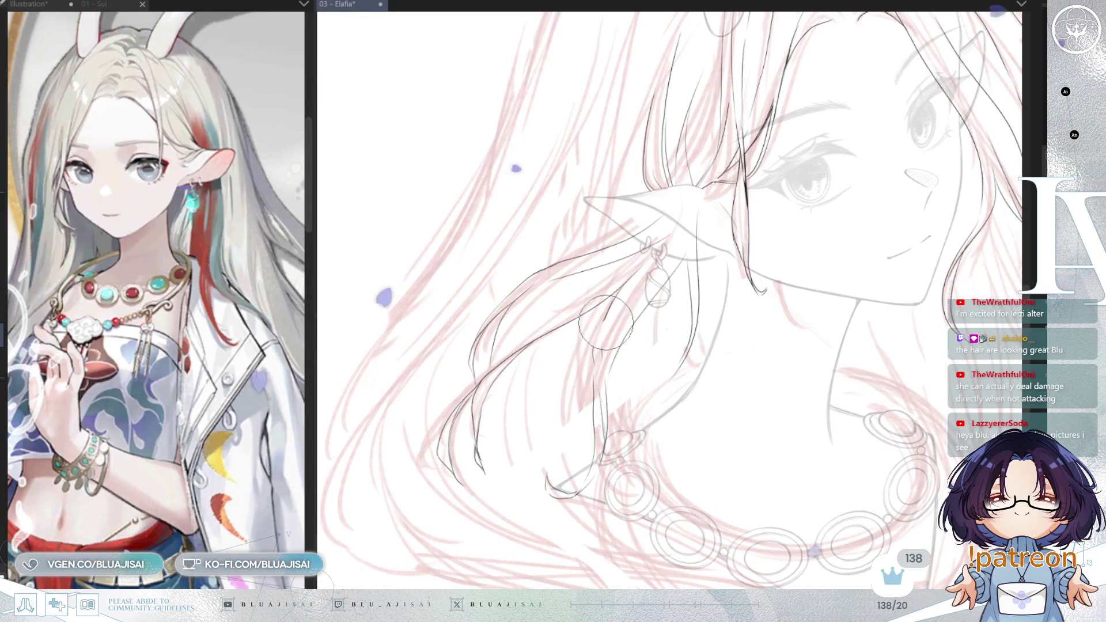
Step: Erase stray lines and an overshooting strand end off the necklace ring
drag(605, 423, 560, 463)
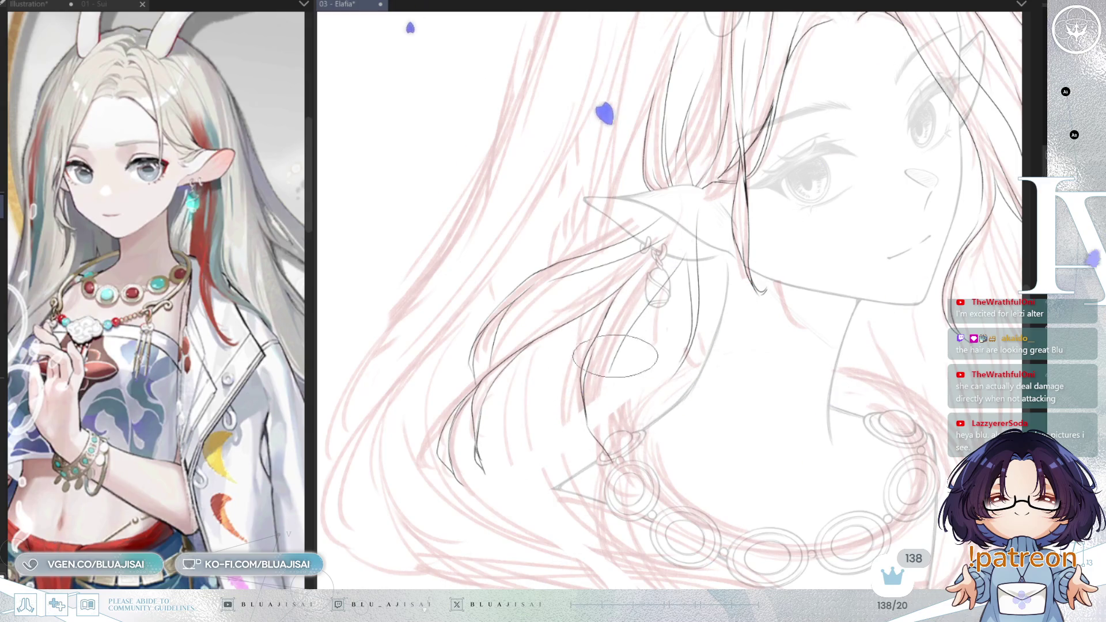
drag(595, 393, 605, 437)
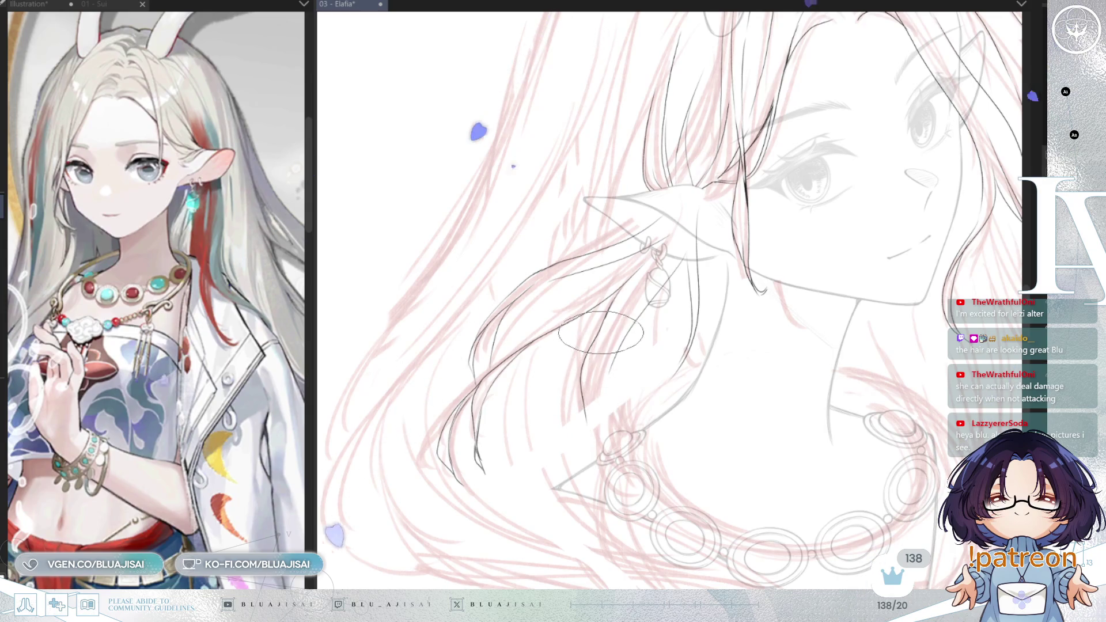
Step: Extend the hair strands down to and past the necklace ring
drag(600, 332, 596, 436)
drag(618, 346, 604, 441)
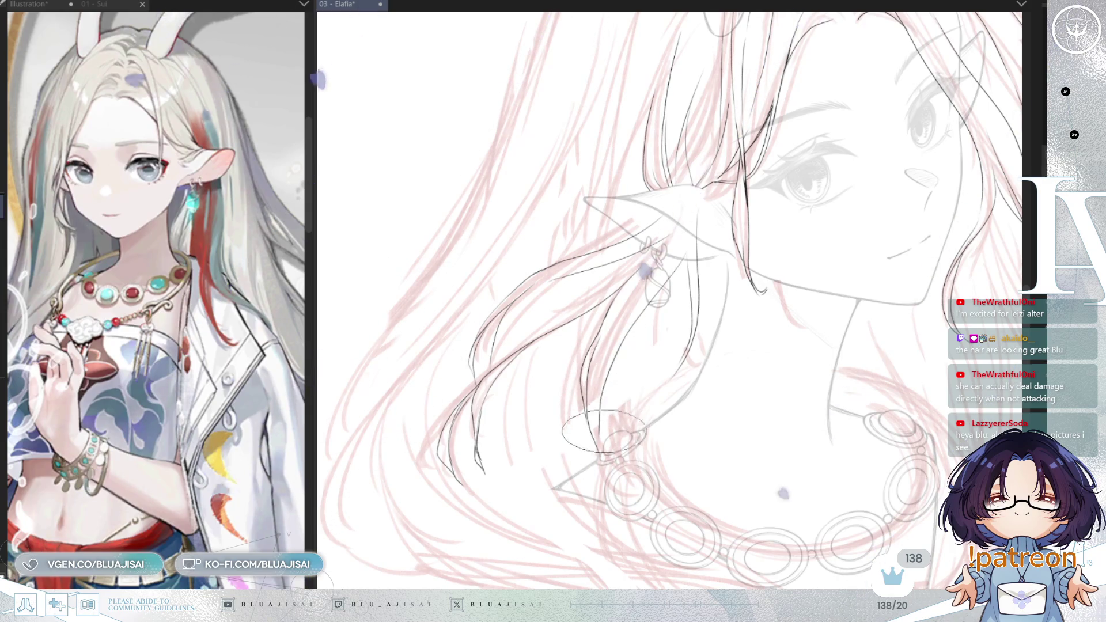
drag(605, 385, 619, 502)
drag(597, 432, 617, 488)
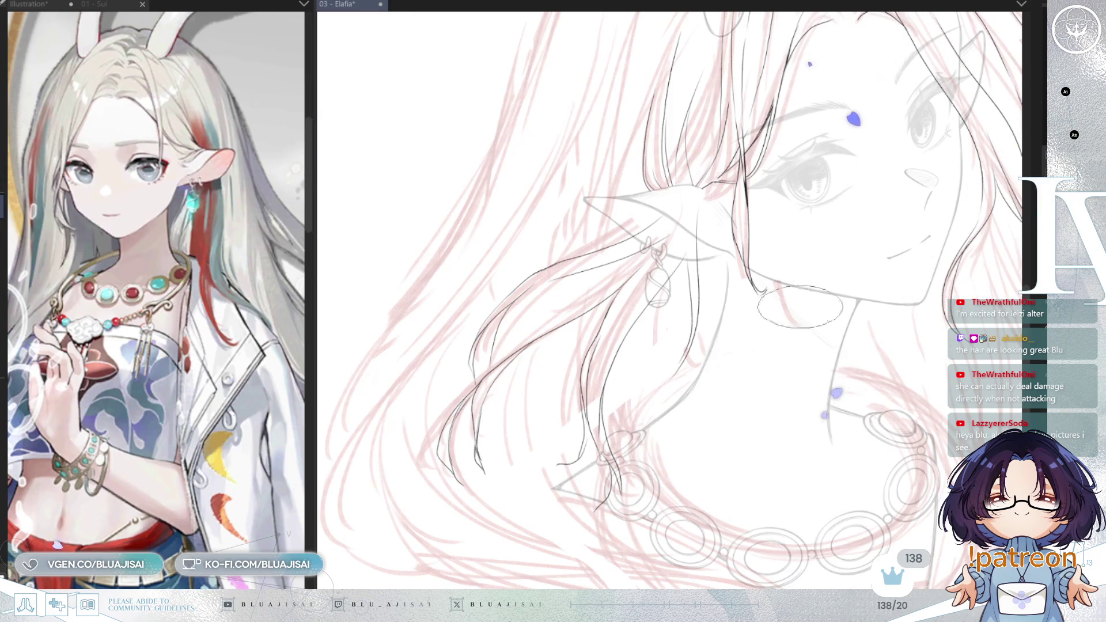
drag(800, 288, 789, 394)
drag(740, 304, 668, 415)
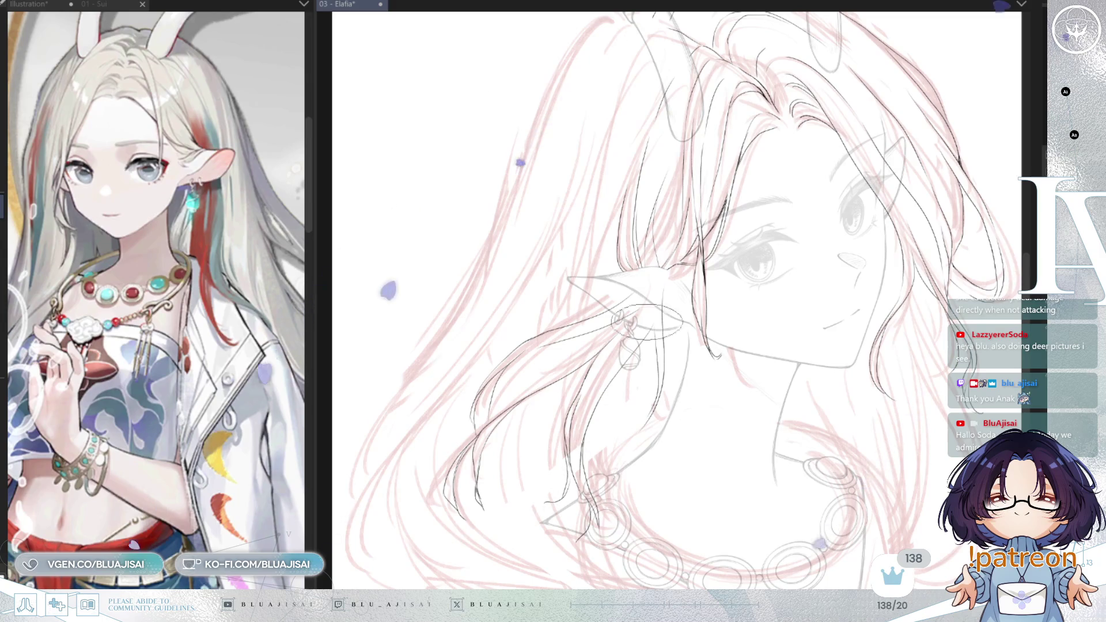
scroll(705, 218, up, 2)
scroll(704, 218, up, 1)
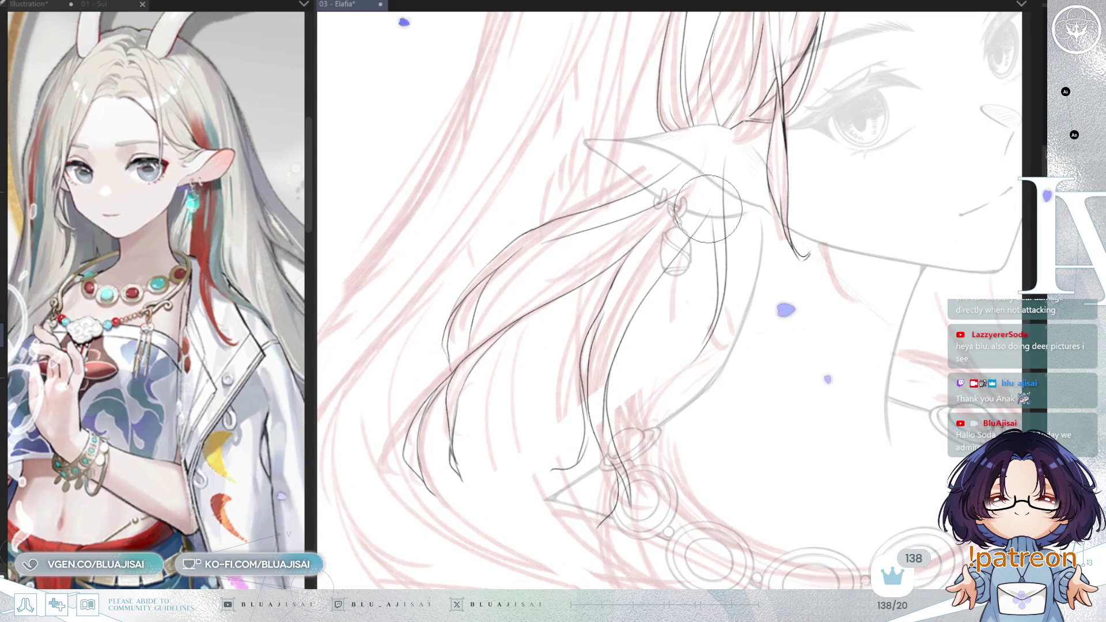
Step: Ink thin curved hair strands from behind the ear toward the earring, then straighten the canvas view
drag(625, 406, 618, 333)
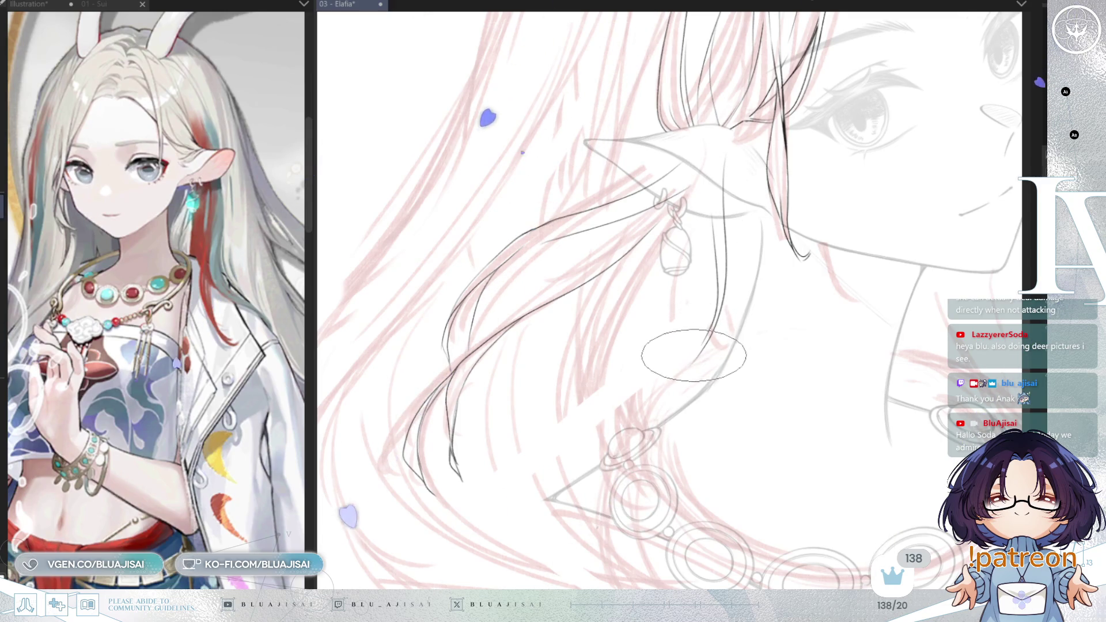
drag(545, 355, 687, 367)
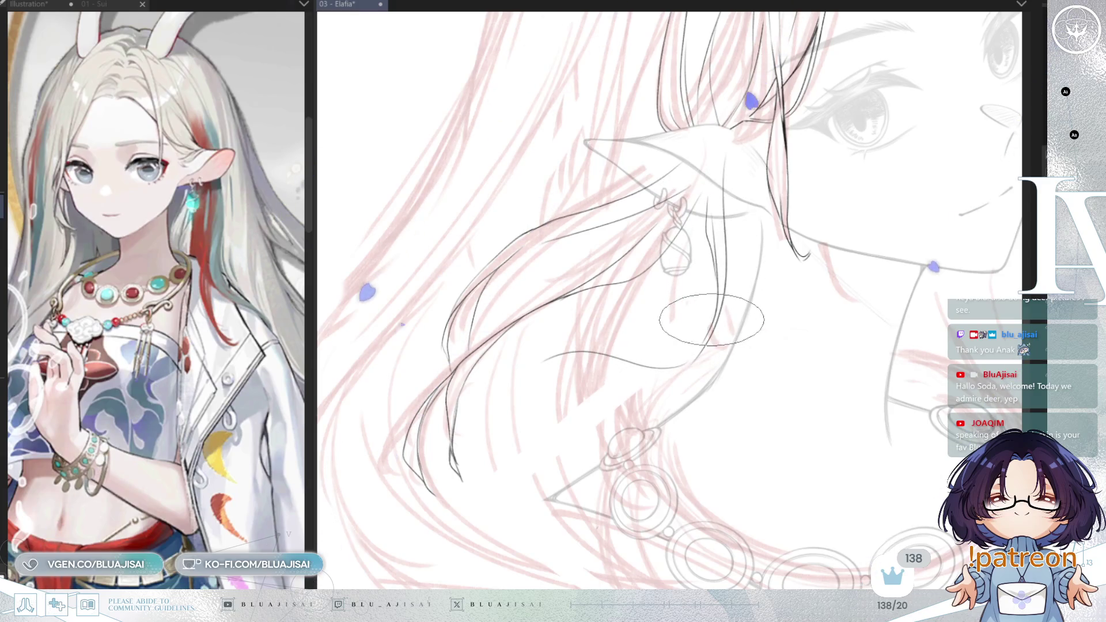
key(minus)
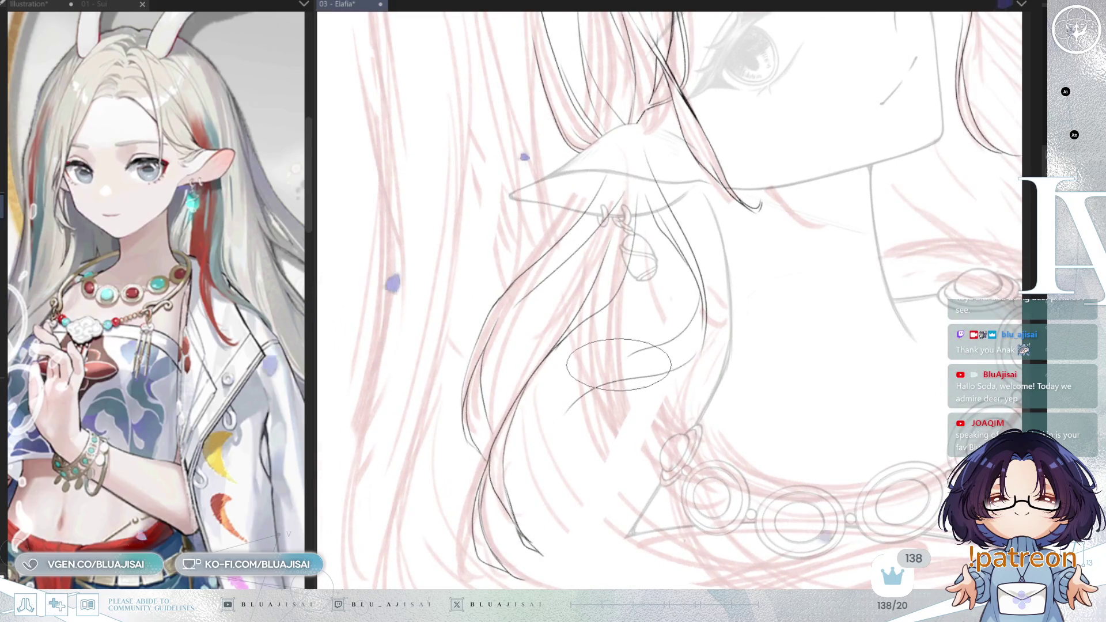
mouse_move(556, 460)
mouse_down()
mouse_move(617, 381)
mouse_move(562, 440)
mouse_move(561, 468)
mouse_up()
mouse_move(644, 272)
mouse_down()
mouse_move(739, 247)
mouse_move(705, 326)
mouse_up()
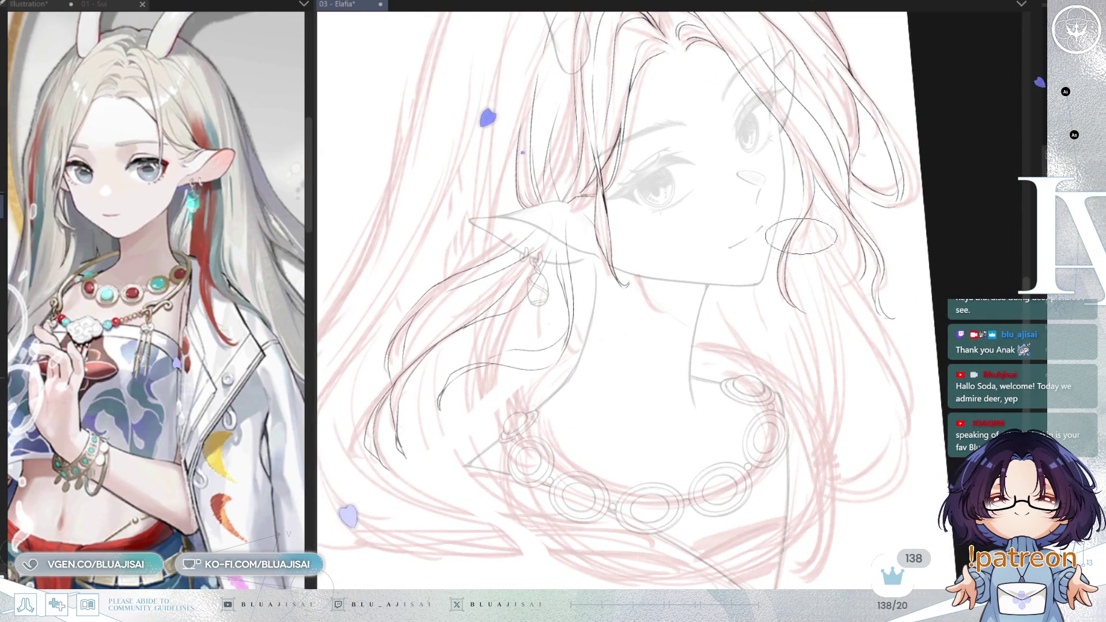
scroll(538, 257, up, 2)
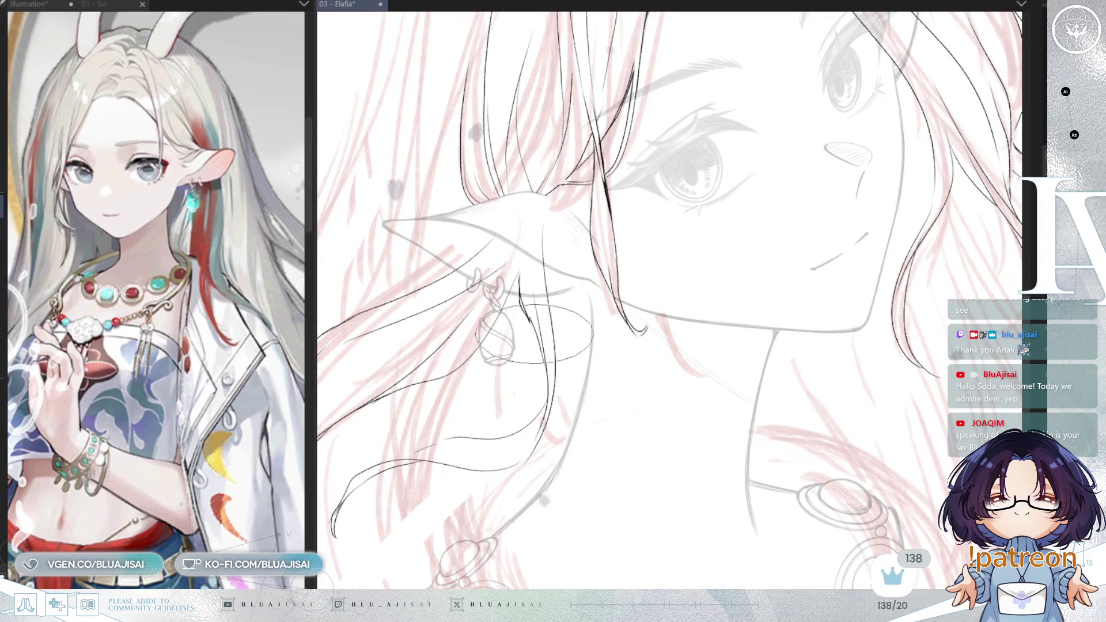
scroll(537, 342, down, 1)
scroll(538, 342, down, 1)
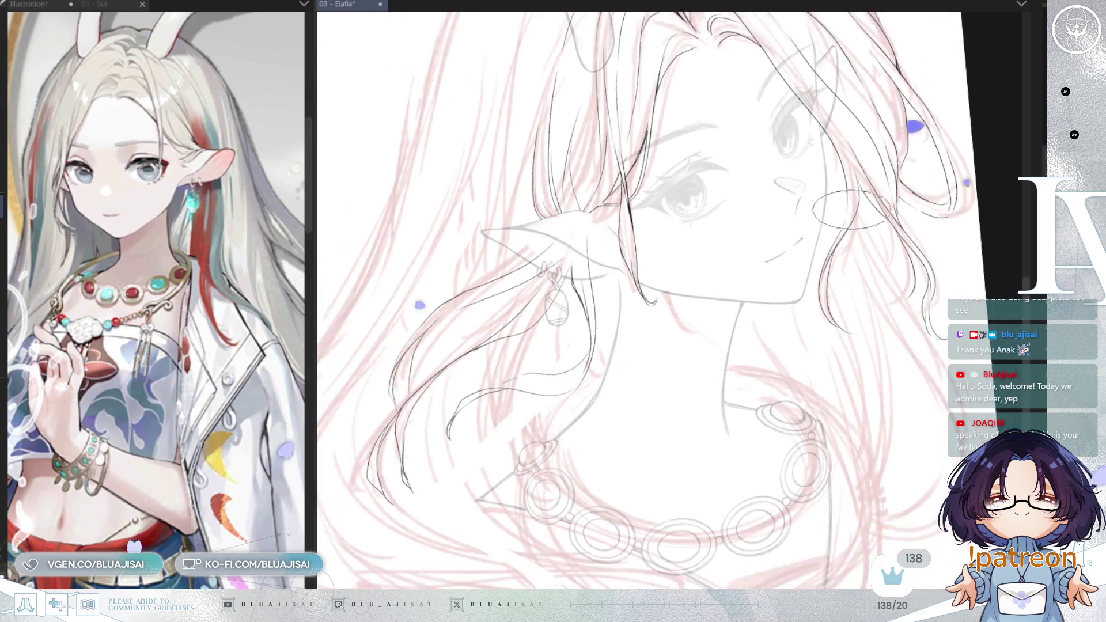
scroll(855, 272, down, 1)
scroll(855, 272, up, 1)
key(Home)
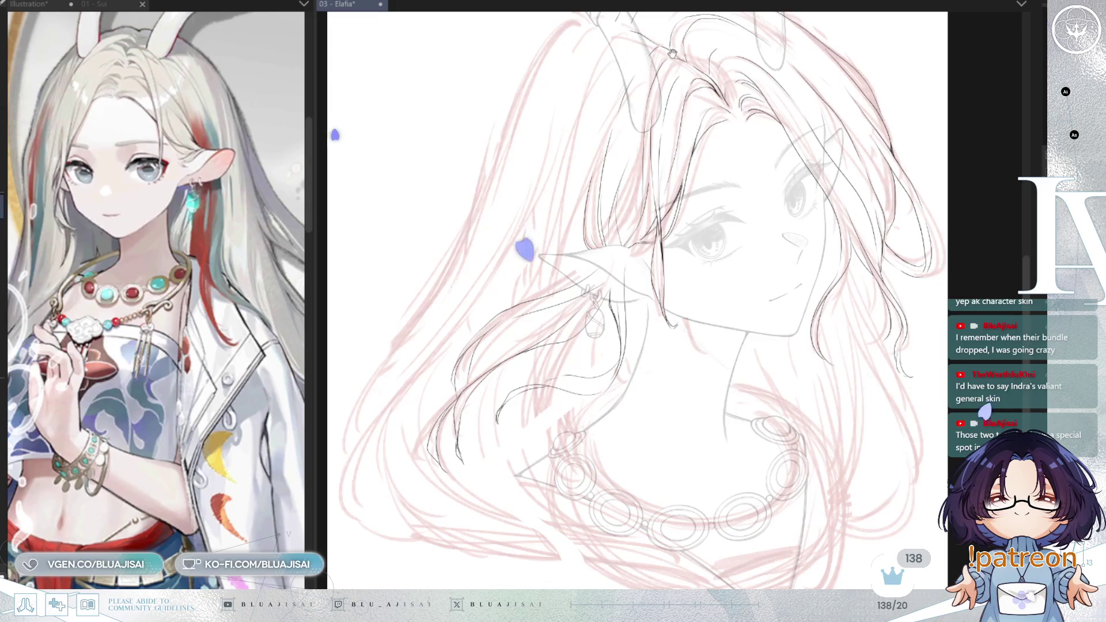
scroll(640, 303, up, 1)
scroll(639, 303, up, 1)
scroll(640, 302, up, 1)
Step: Ink a line along the left edge of the hair near the necklace
mouse_move(700, 113)
mouse_down()
mouse_move(818, 82)
mouse_move(621, 82)
mouse_move(618, 93)
mouse_move(561, 115)
mouse_up()
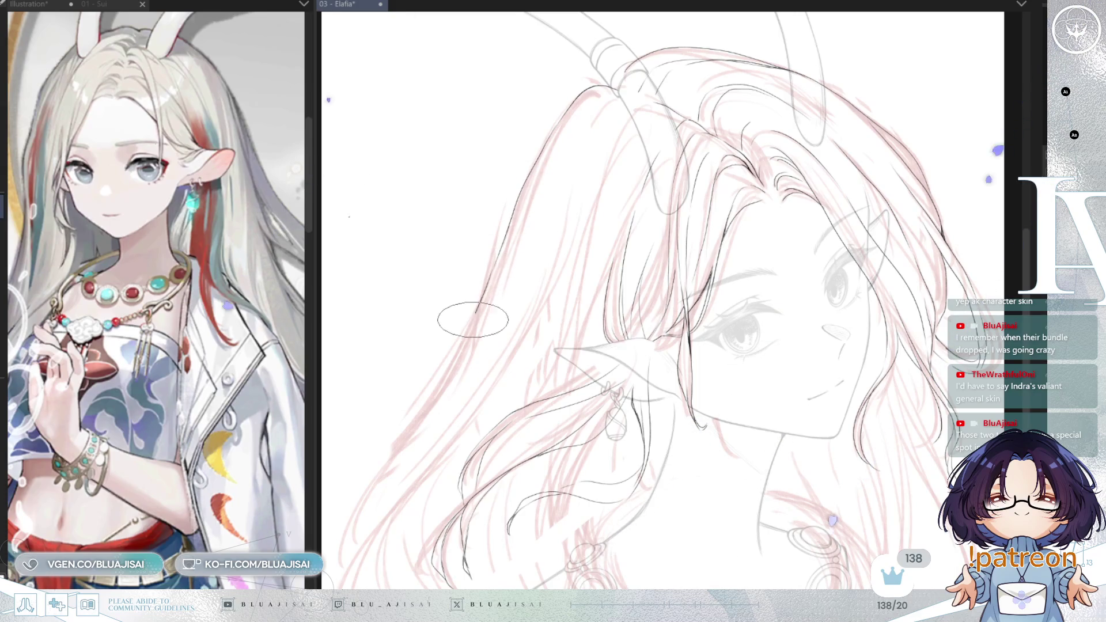
drag(474, 311, 521, 202)
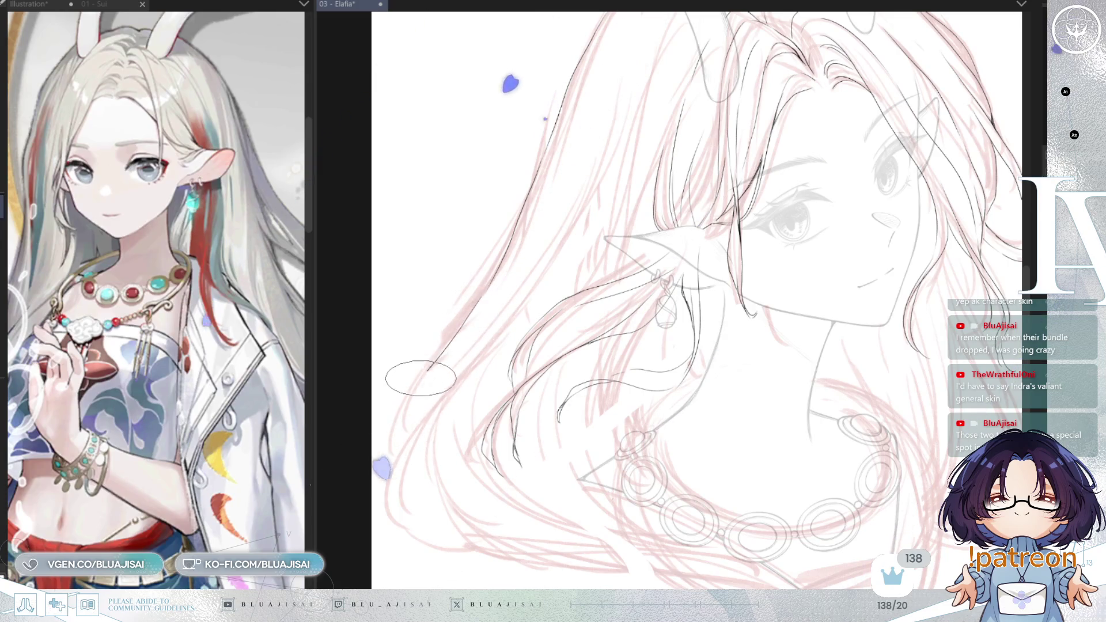
drag(390, 455, 457, 331)
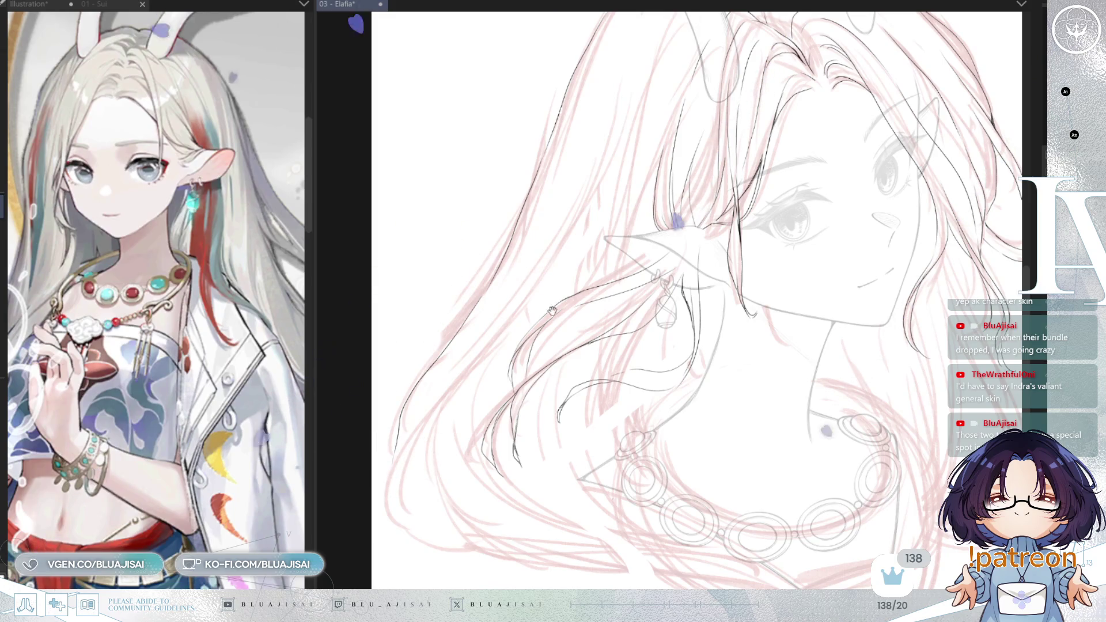
drag(551, 311, 544, 325)
drag(642, 185, 637, 199)
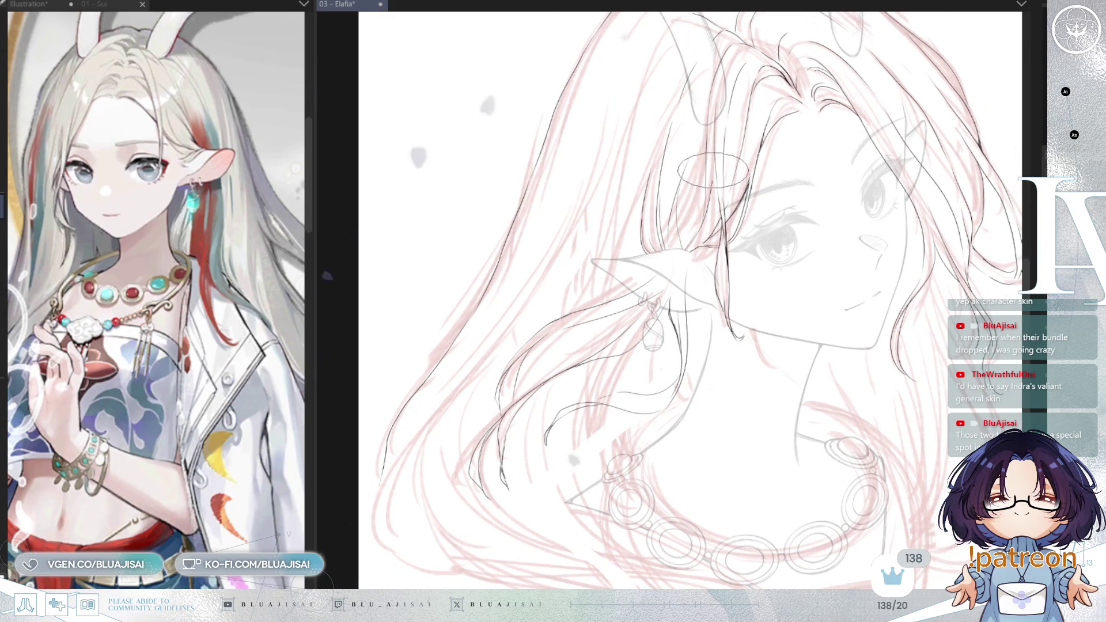
scroll(666, 118, up, 2)
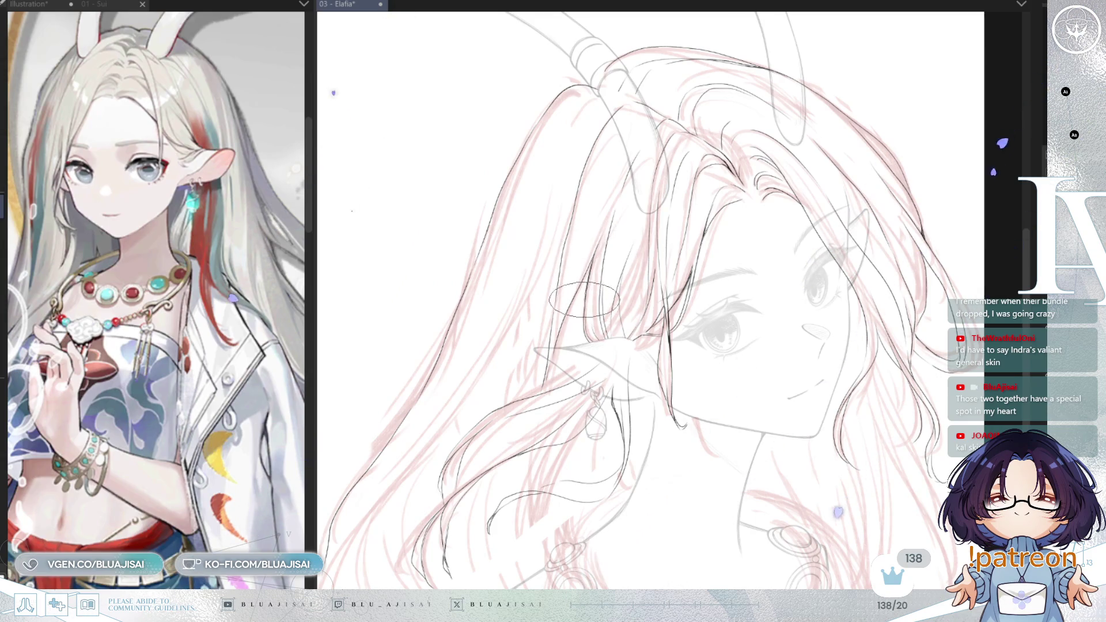
Step: Add a dark stroke near the top of the hair beside the ear
drag(666, 298, 659, 268)
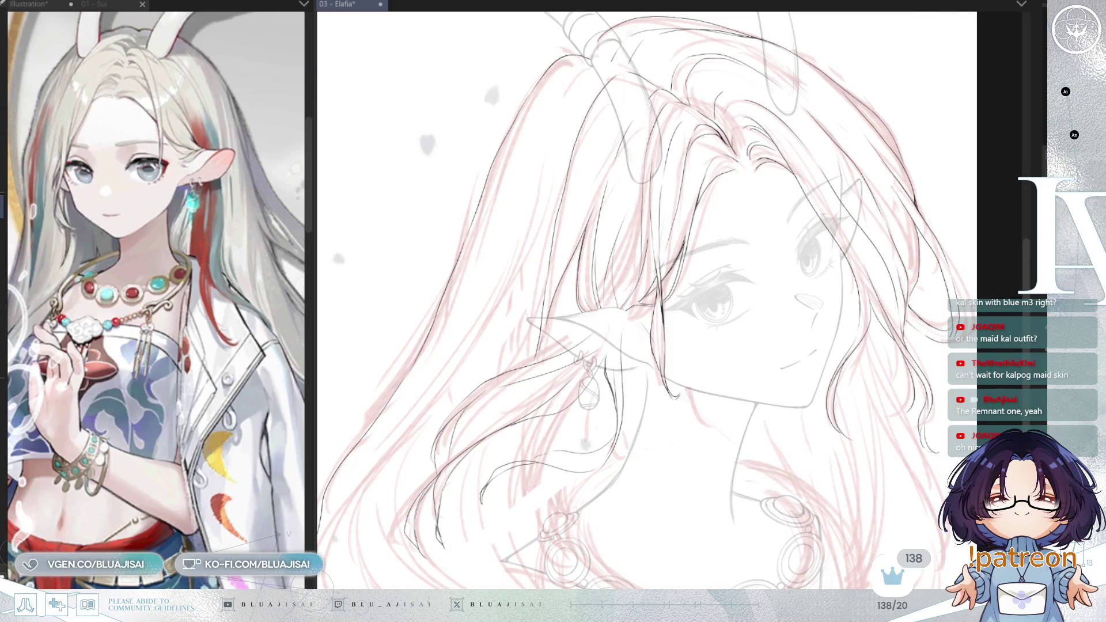
mouse_move(605, 62)
mouse_down()
mouse_move(547, 83)
mouse_move(537, 218)
mouse_up()
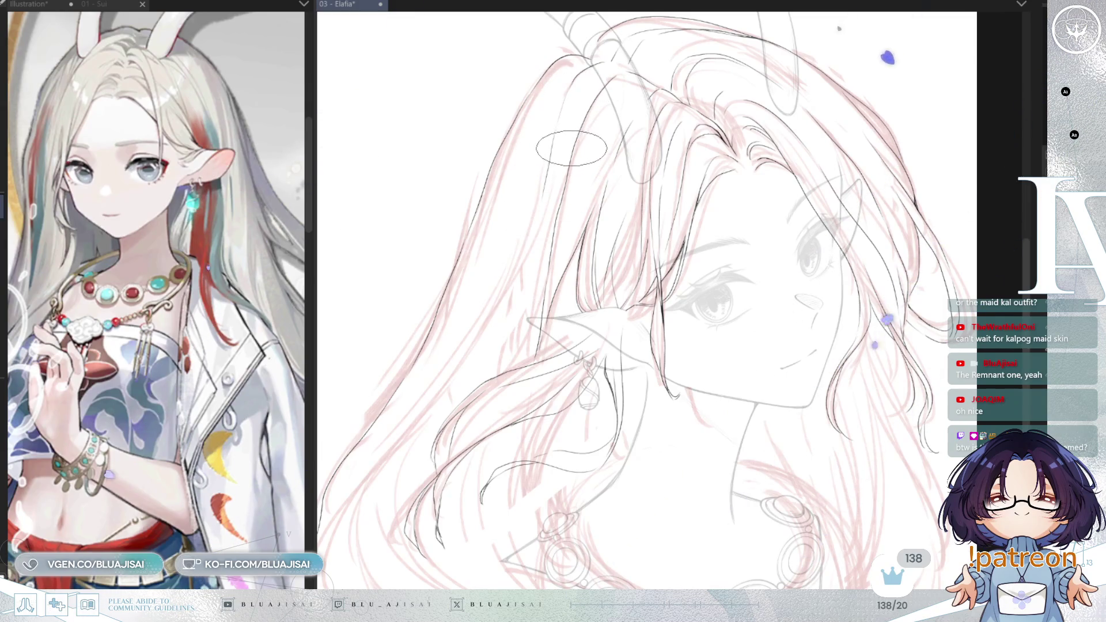
Step: Ink new strands on the right side of the hair near the top of the head
drag(717, 130, 752, 154)
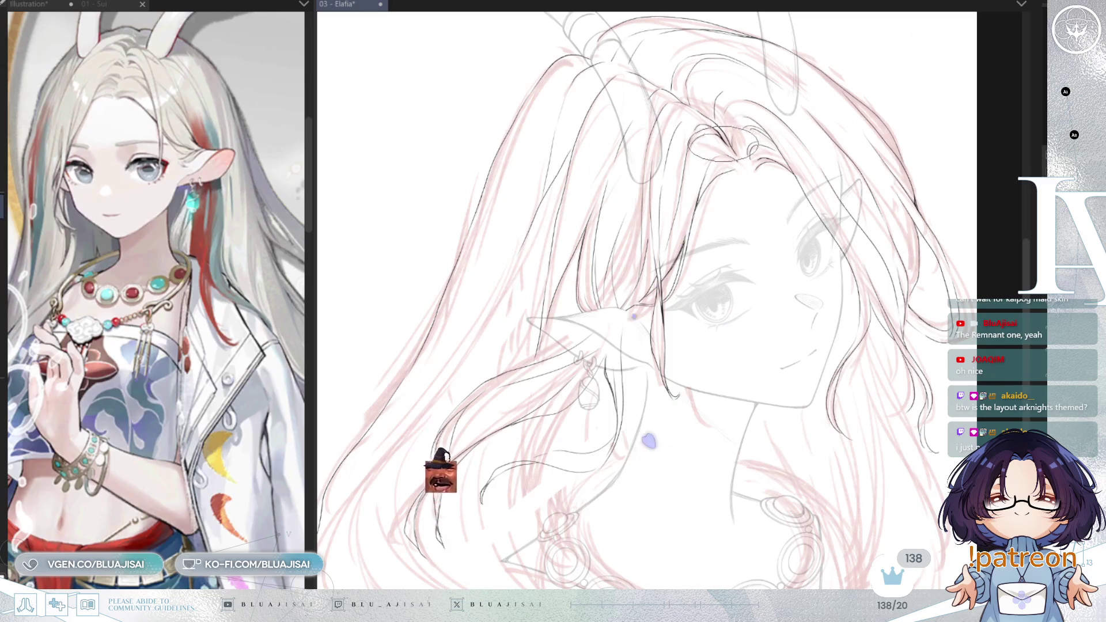
drag(644, 169, 649, 134)
drag(635, 224, 680, 188)
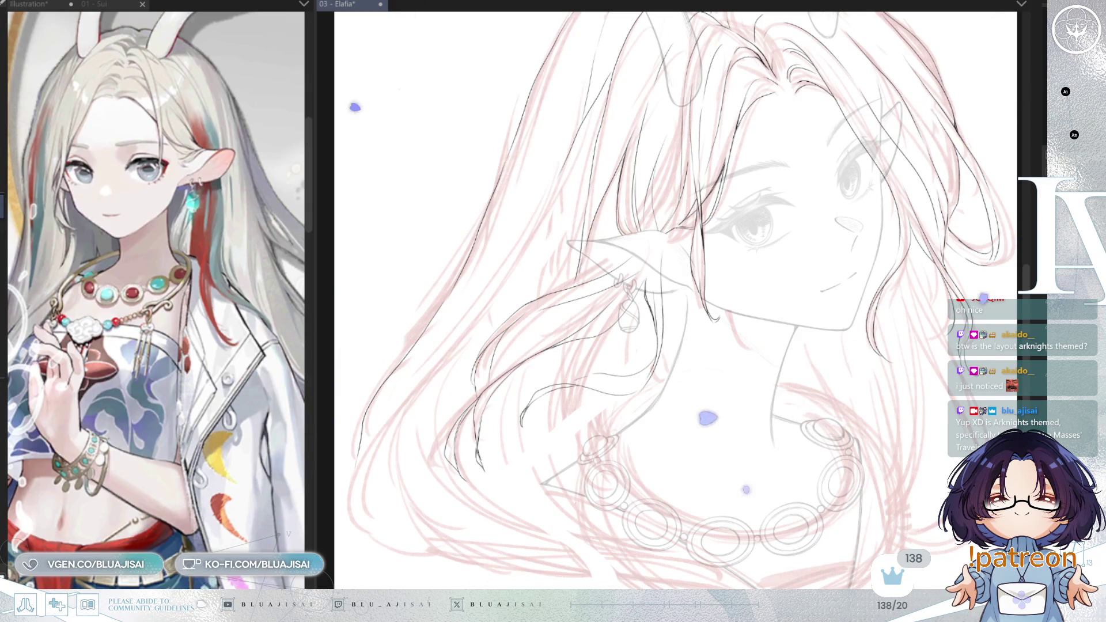
Step: Pan, rotate and tilt the canvas over the lower left hair and earring for the next strokes
mouse_move(783, 127)
mouse_down()
mouse_move(809, 174)
mouse_move(838, 122)
mouse_up()
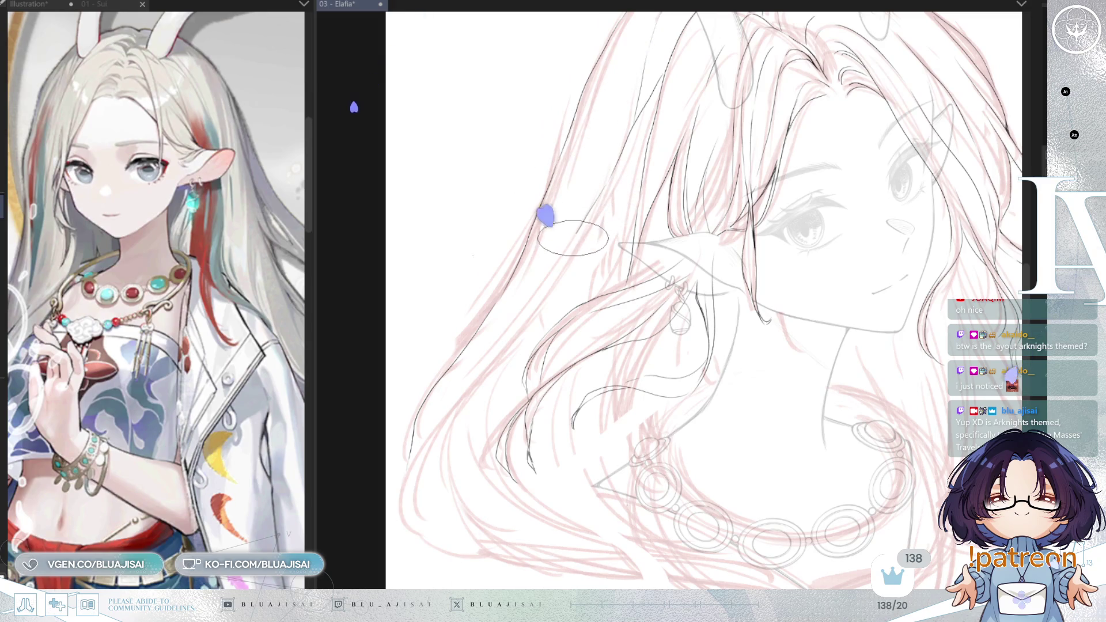
drag(517, 315, 543, 284)
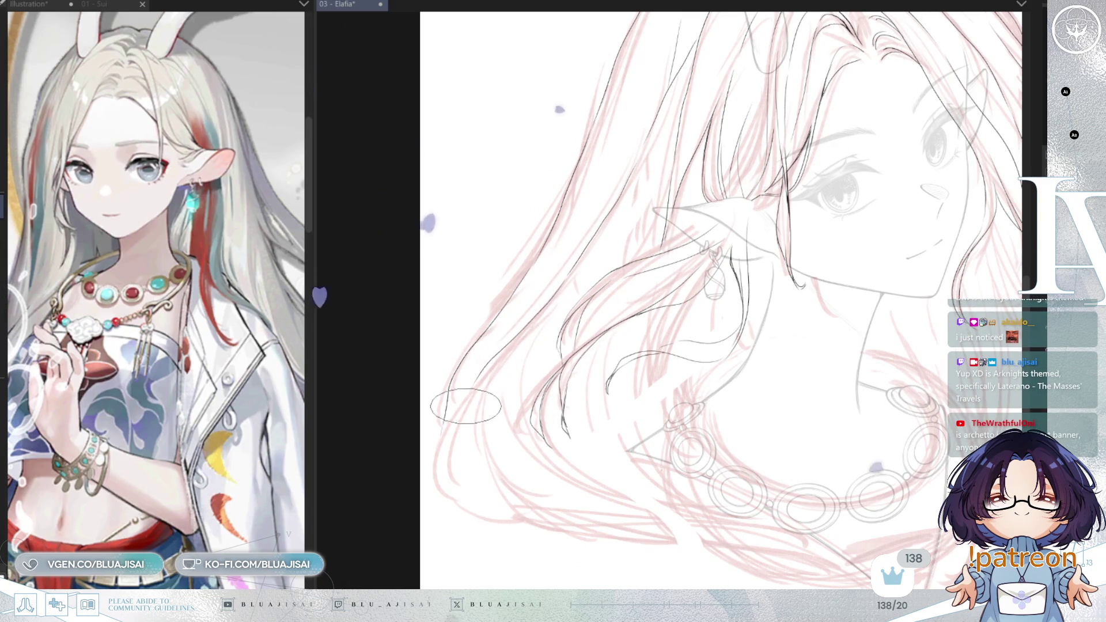
drag(546, 347, 564, 299)
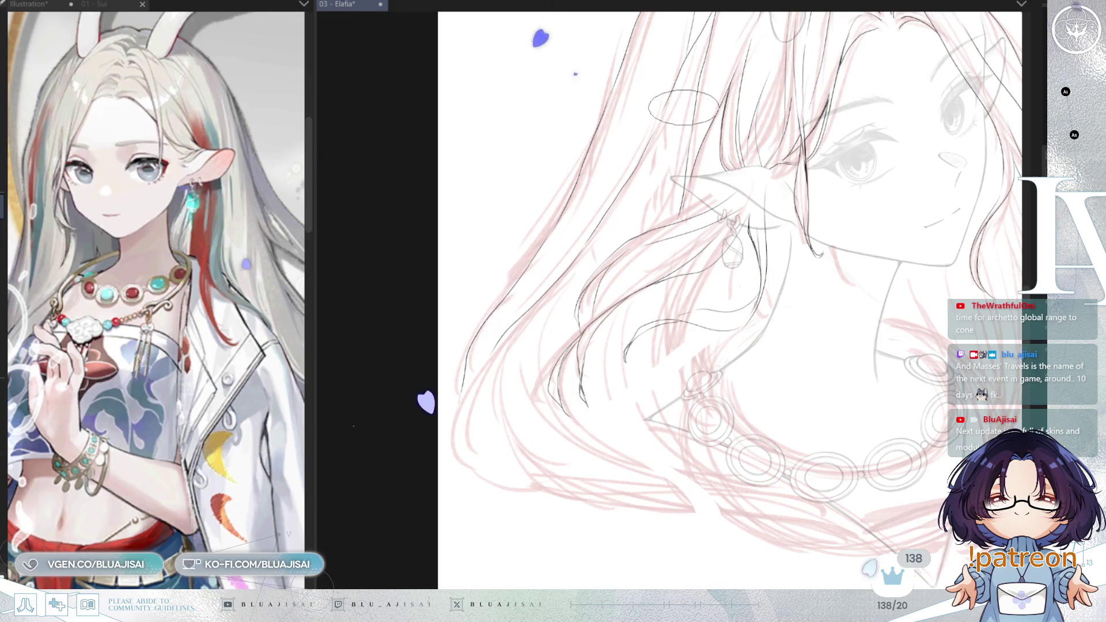
drag(486, 363, 509, 324)
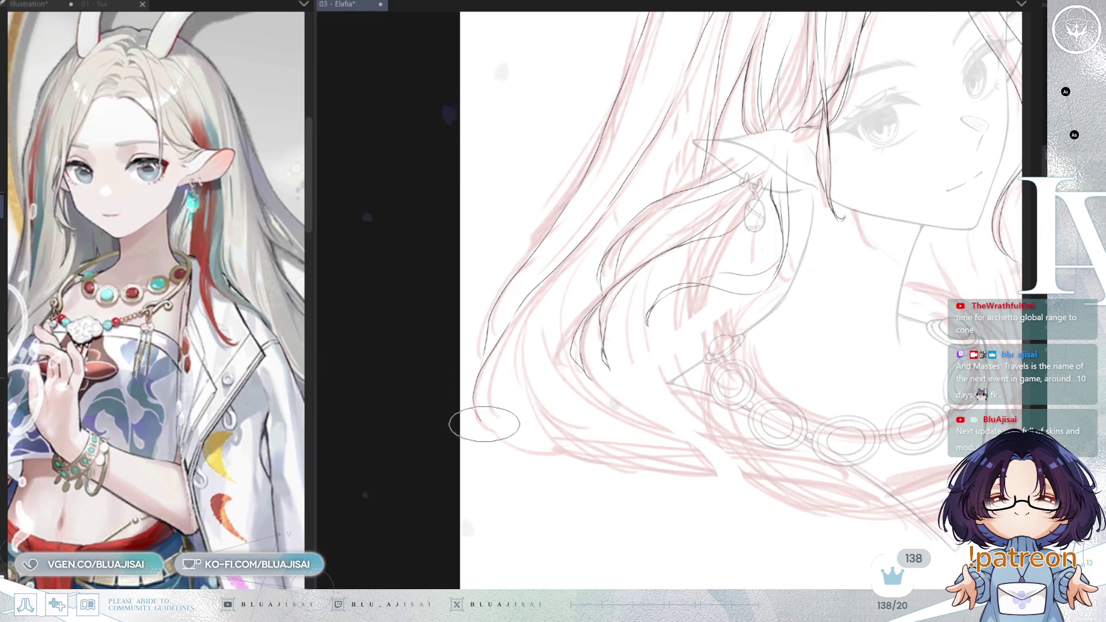
drag(725, 260, 669, 265)
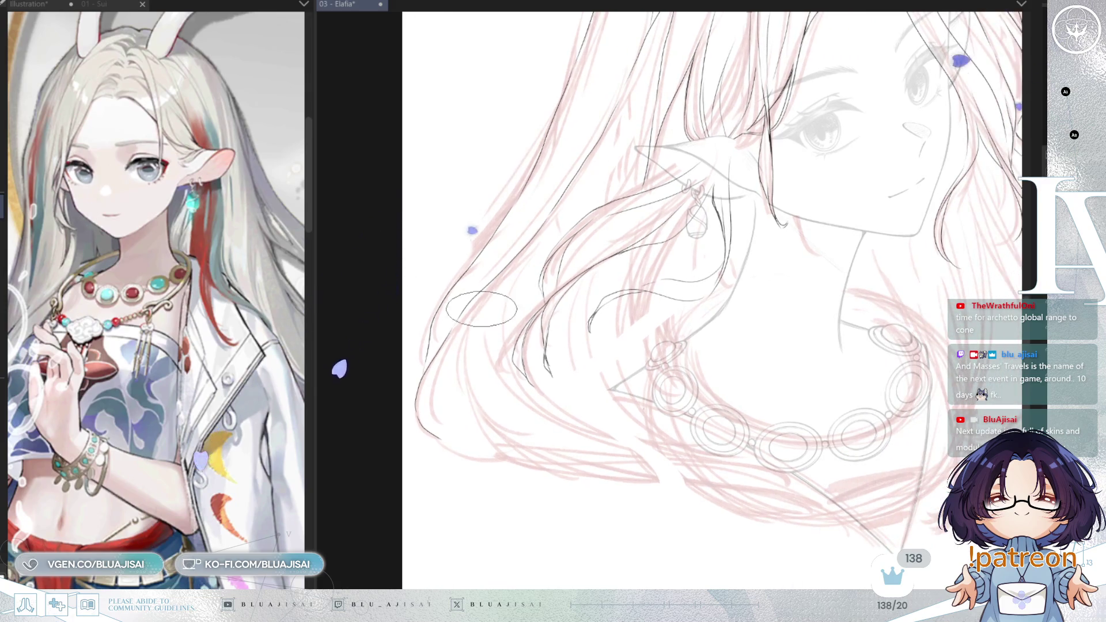
drag(482, 309, 474, 300)
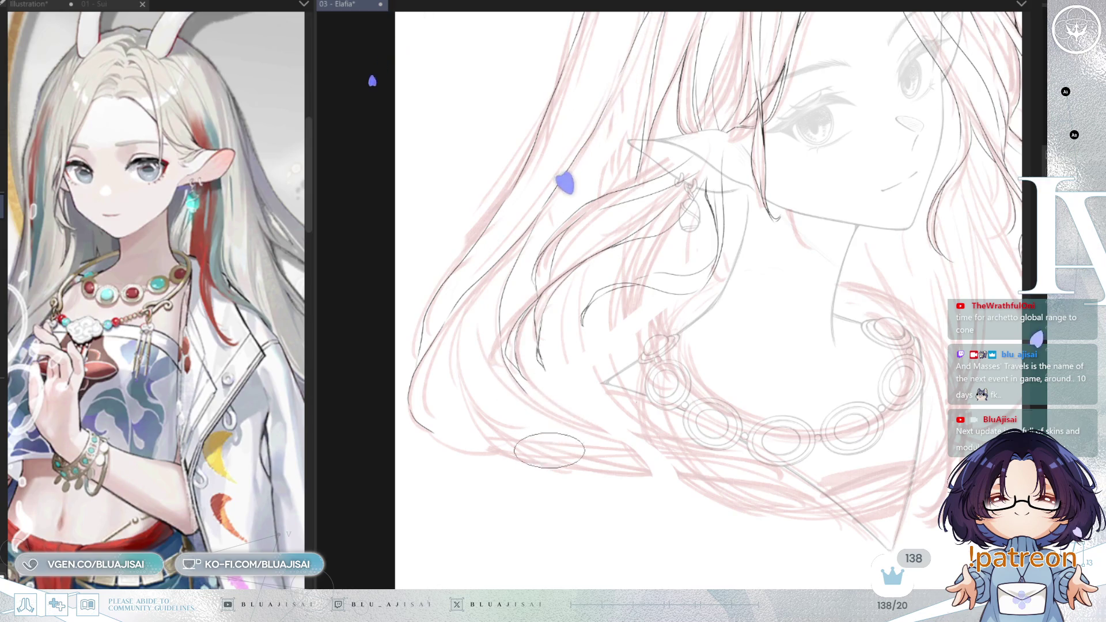
drag(625, 507, 694, 501)
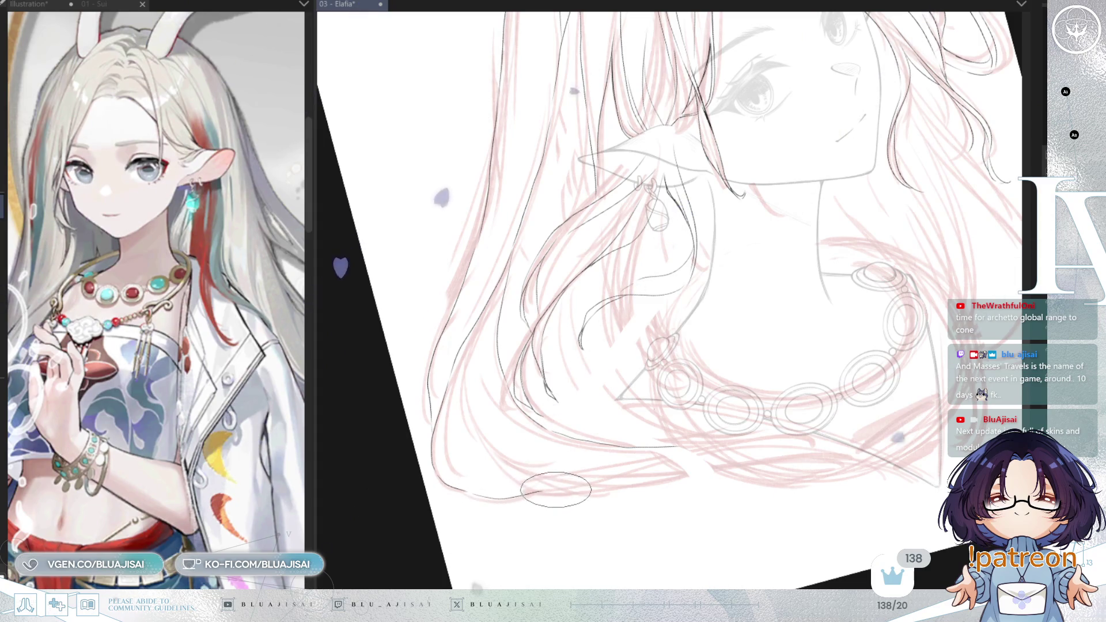
mouse_move(506, 498)
mouse_down()
mouse_move(721, 437)
mouse_move(838, 443)
mouse_up()
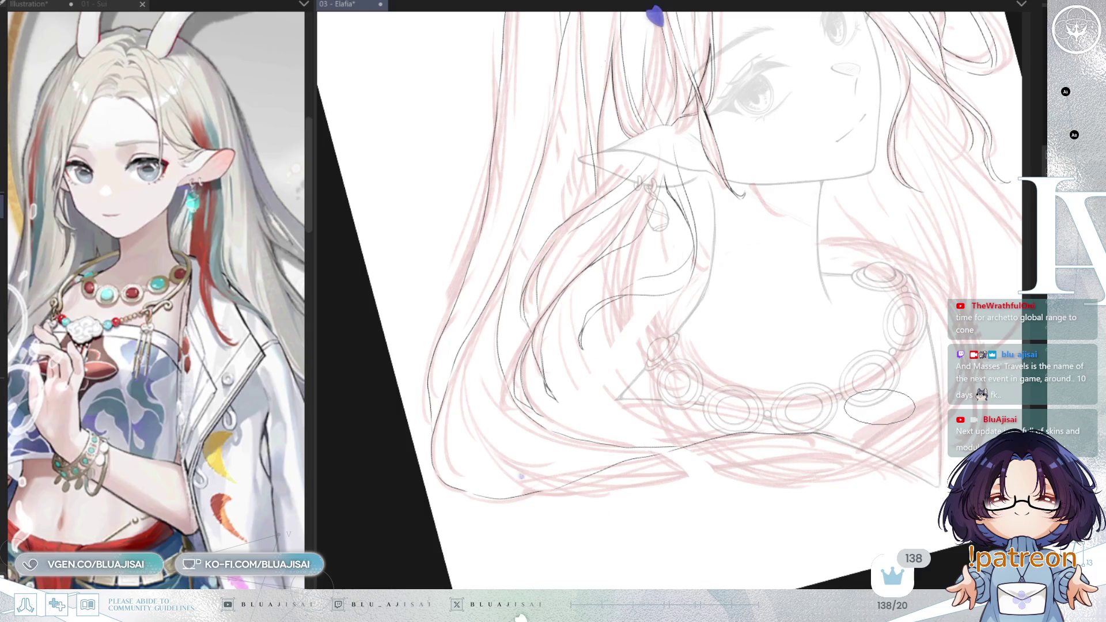
drag(842, 367, 817, 342)
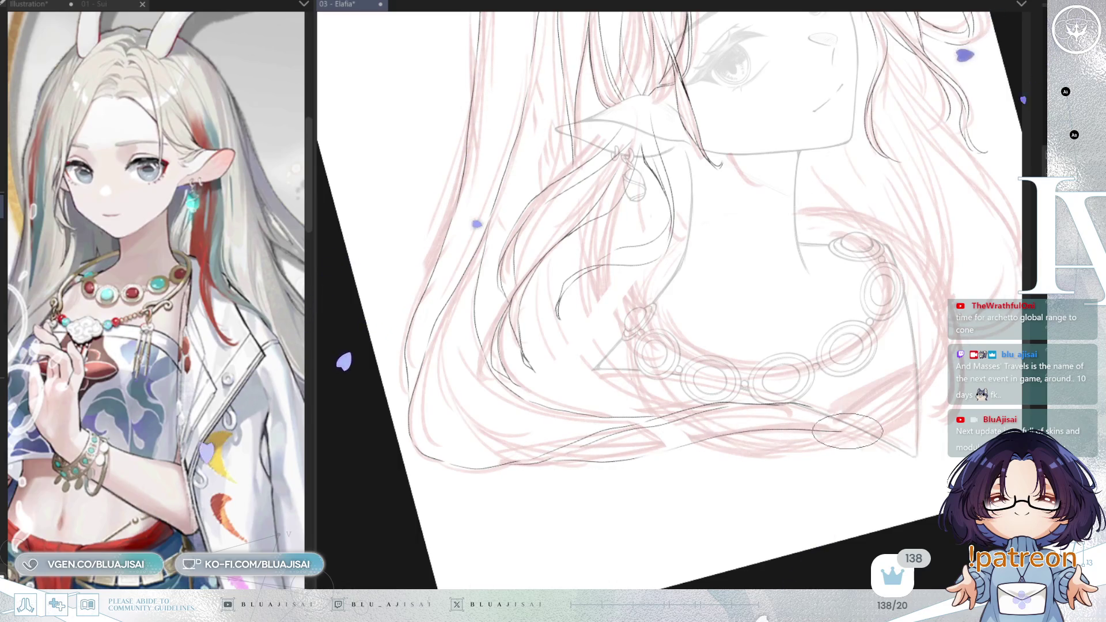
key(minus)
key(minus)
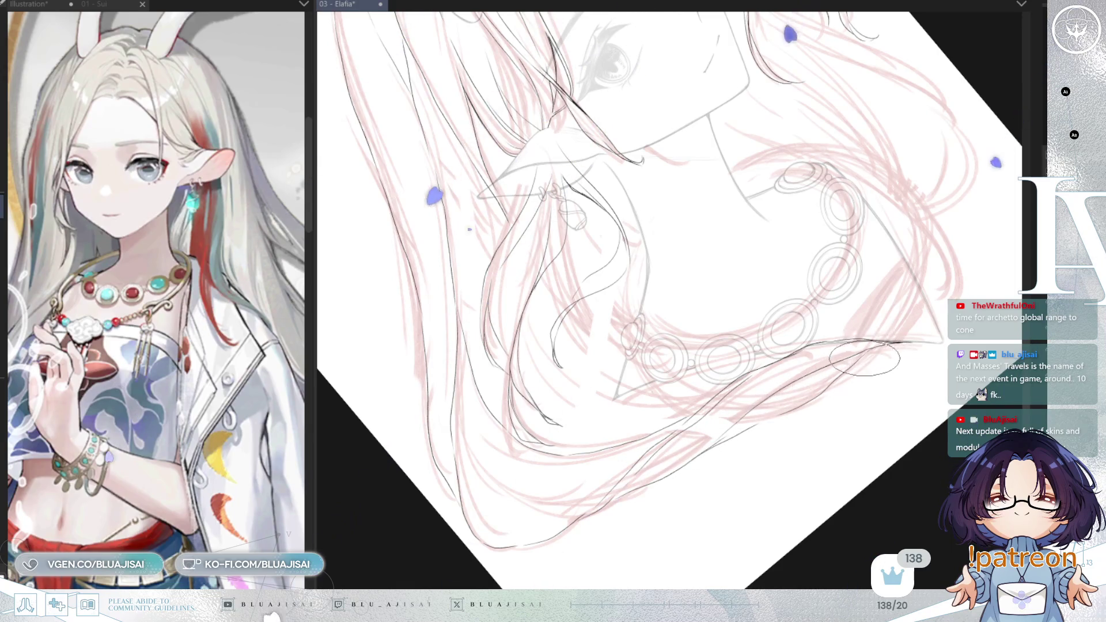
drag(874, 348, 957, 315)
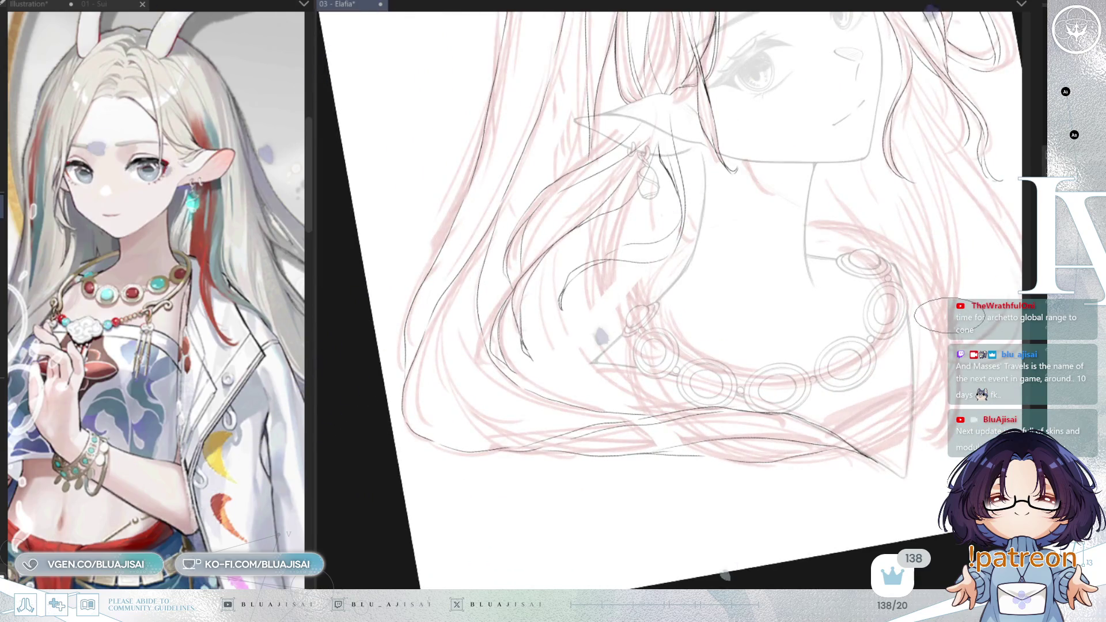
mouse_move(869, 313)
mouse_down()
mouse_move(790, 398)
mouse_move(686, 356)
mouse_up()
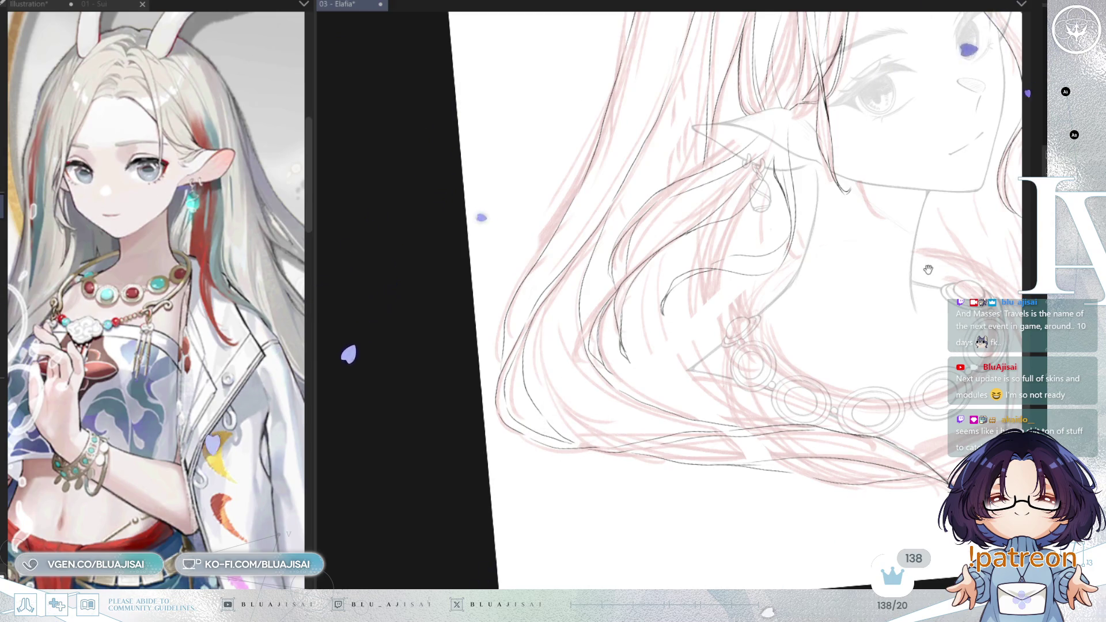
drag(888, 274, 808, 293)
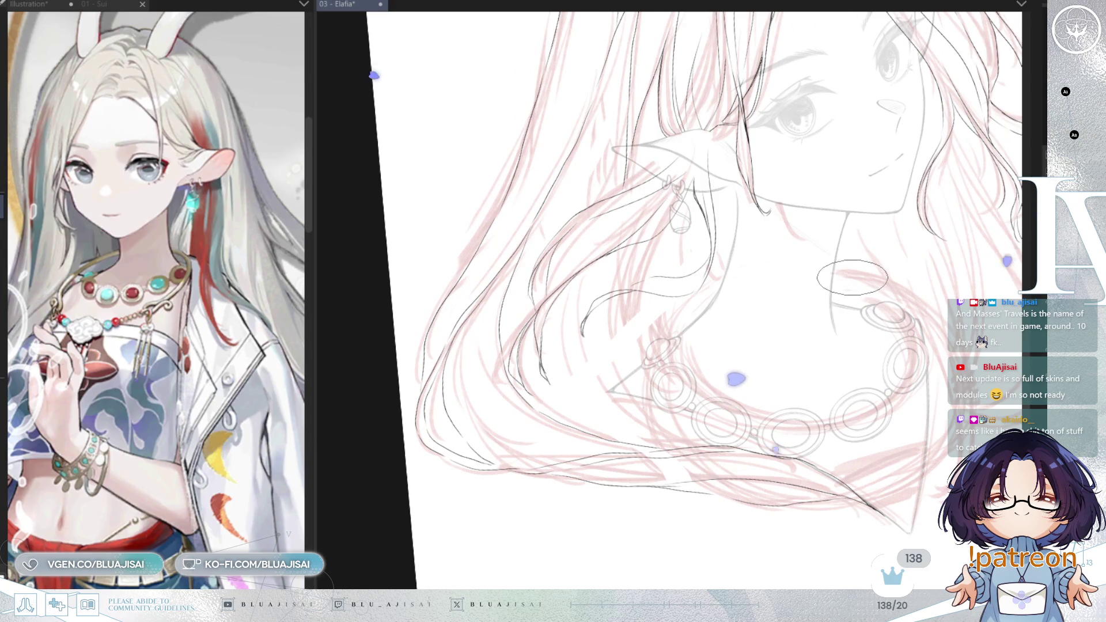
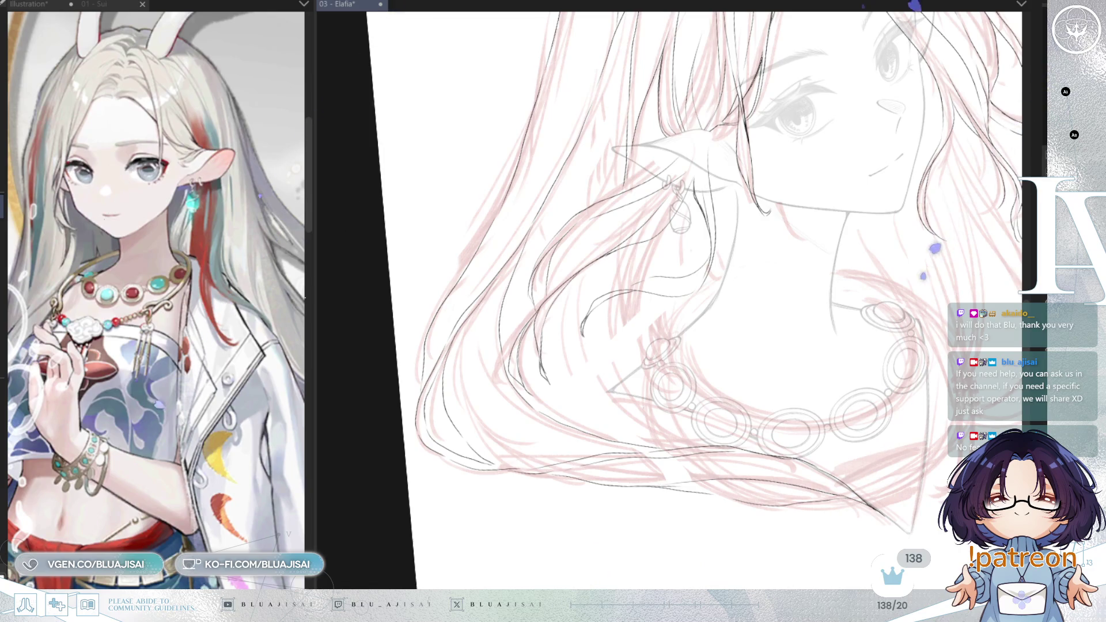
Step: Undo the stray stroke by the earring and ink the left hair strands flowing down past the ear
drag(736, 190, 680, 240)
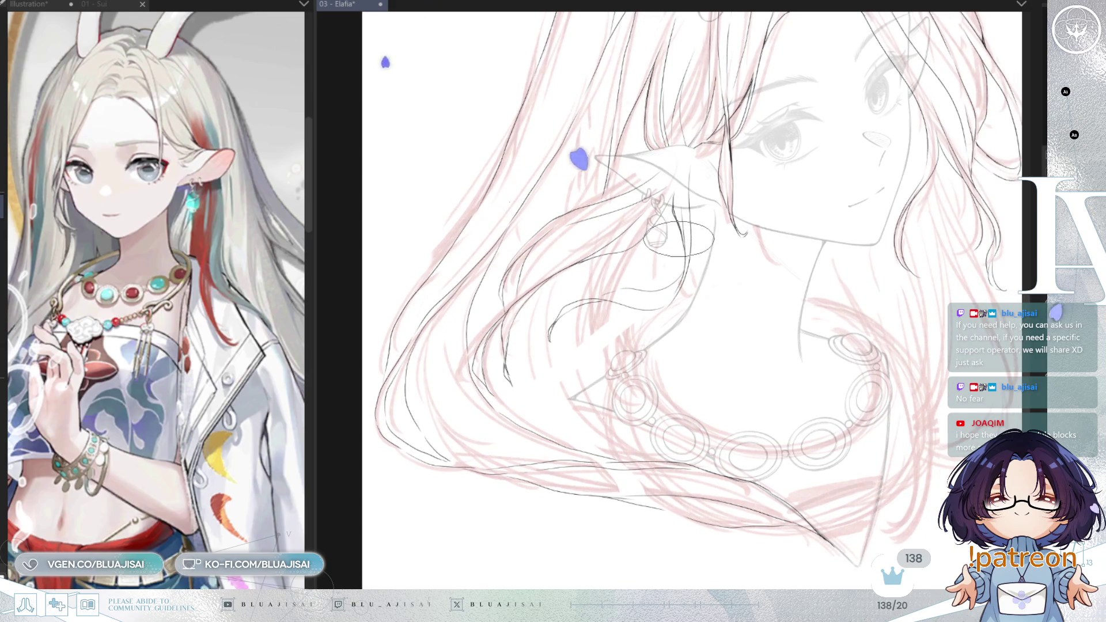
key(ctrl+z)
key(ctrl+z)
key(ctrl+z)
mouse_move(648, 281)
mouse_down()
mouse_move(622, 199)
mouse_move(609, 195)
mouse_move(582, 320)
mouse_move(596, 385)
mouse_move(752, 314)
mouse_move(620, 407)
mouse_move(601, 393)
mouse_move(656, 439)
mouse_up()
drag(744, 474, 623, 422)
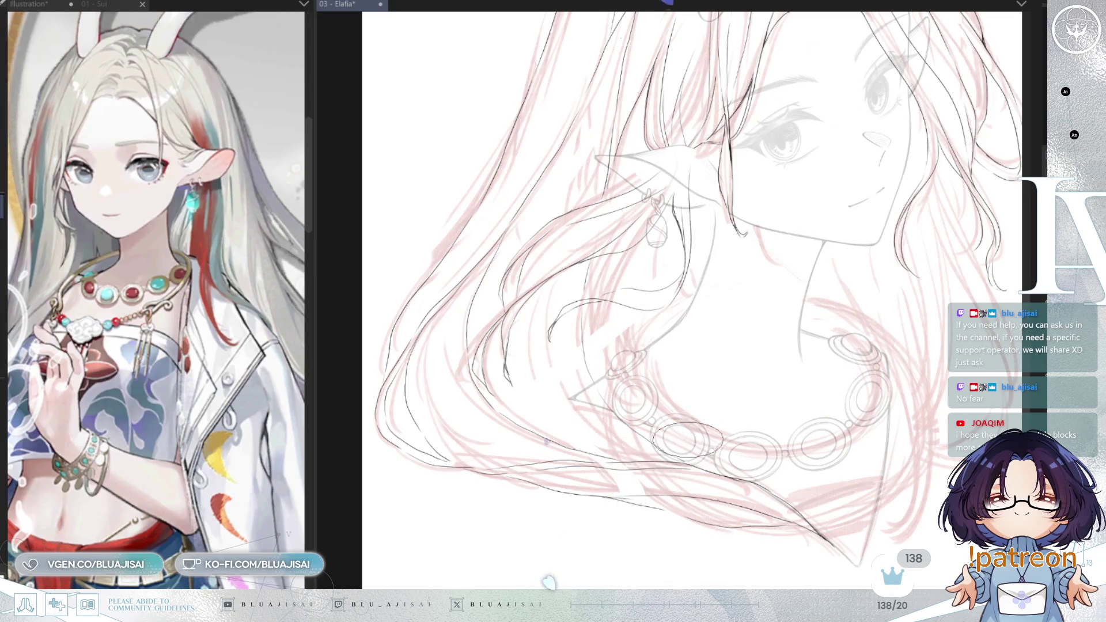
mouse_move(470, 546)
mouse_down()
mouse_move(553, 75)
mouse_move(545, 119)
mouse_up()
scroll(616, 84, up, 1)
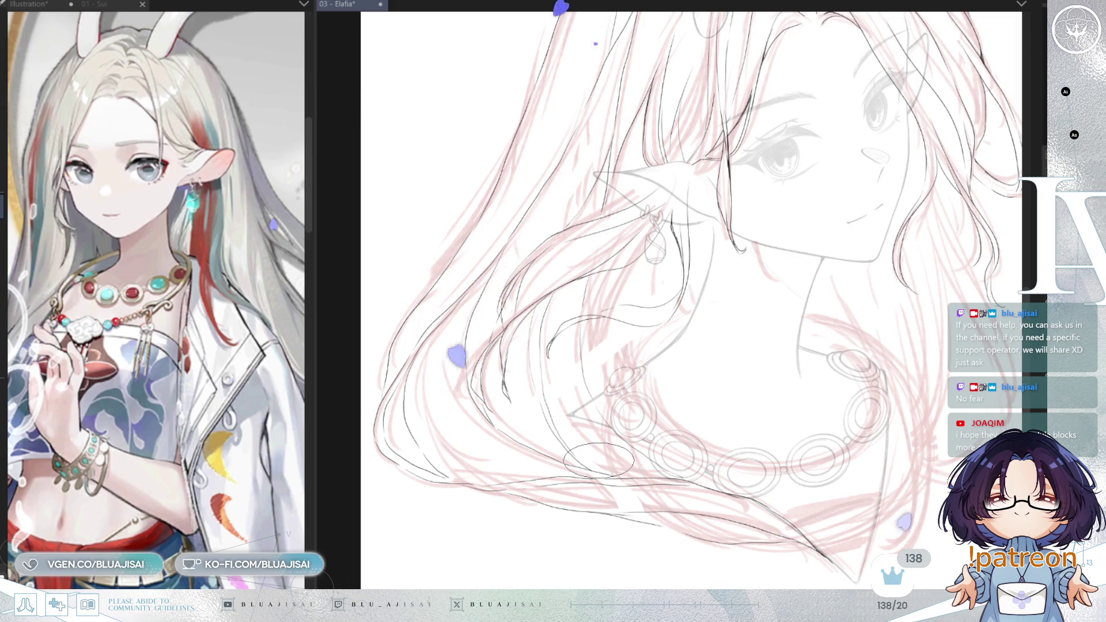
Step: Continue inking the strands near the earring, shifting the view to keep them centred
drag(644, 223, 624, 260)
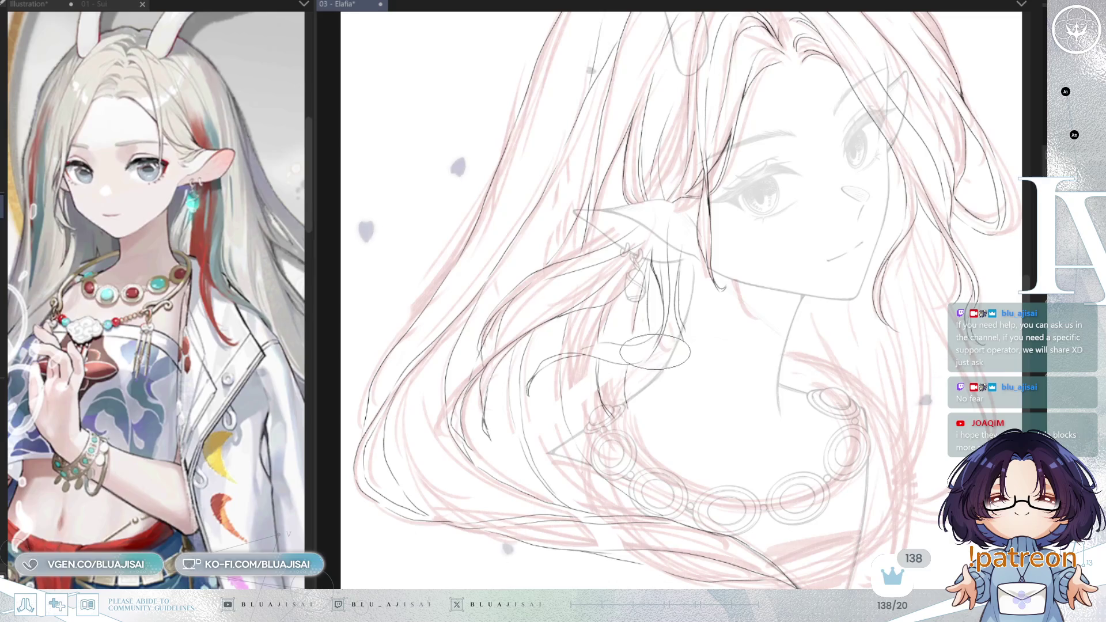
drag(725, 270, 643, 299)
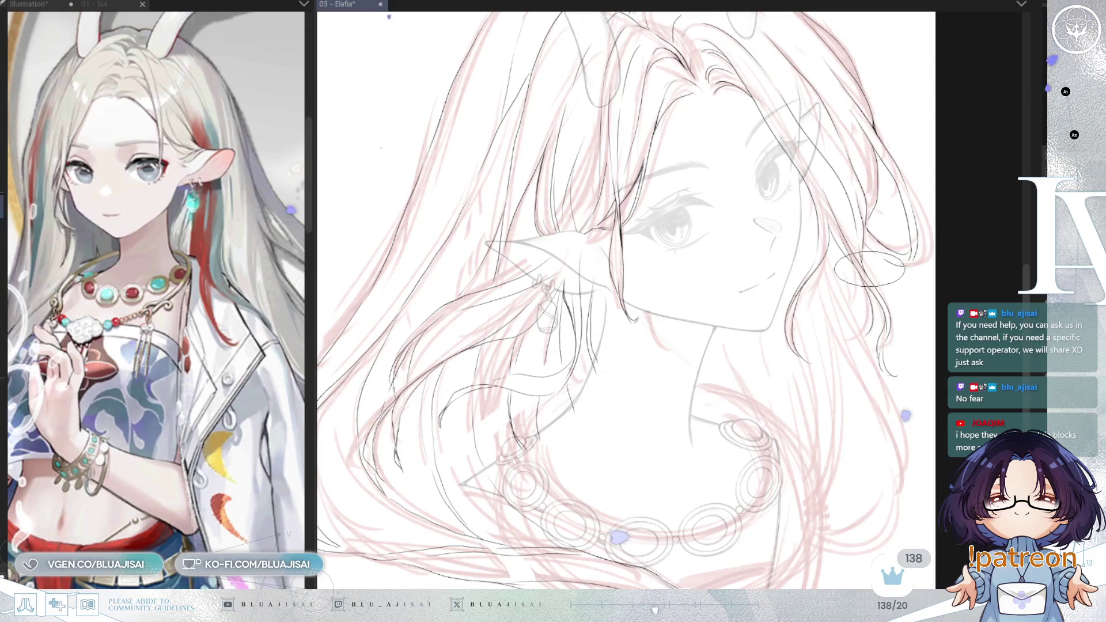
Step: Mirror the canvas and ink the hair strands falling past the neck and around the necklace
key(h)
drag(689, 442, 881, 327)
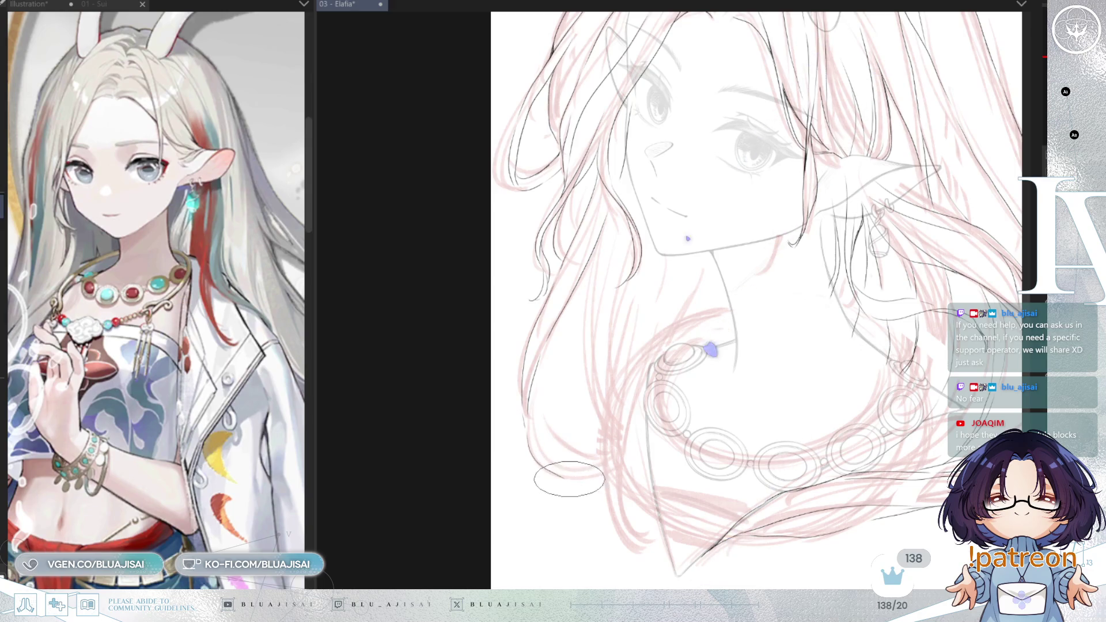
drag(815, 286, 789, 262)
drag(809, 227, 879, 263)
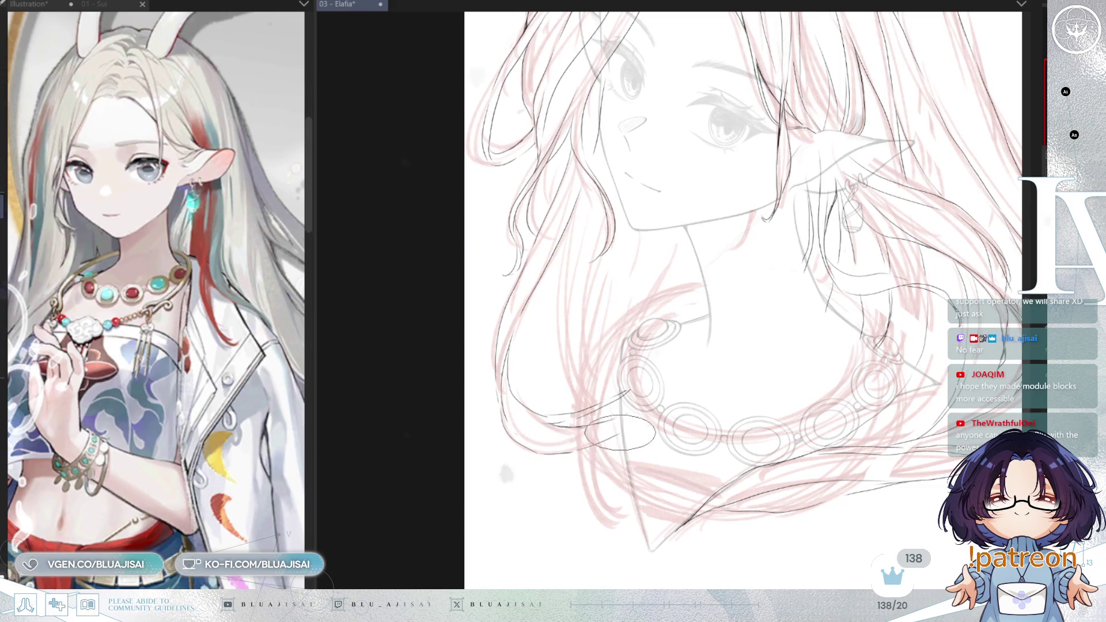
drag(682, 211, 557, 249)
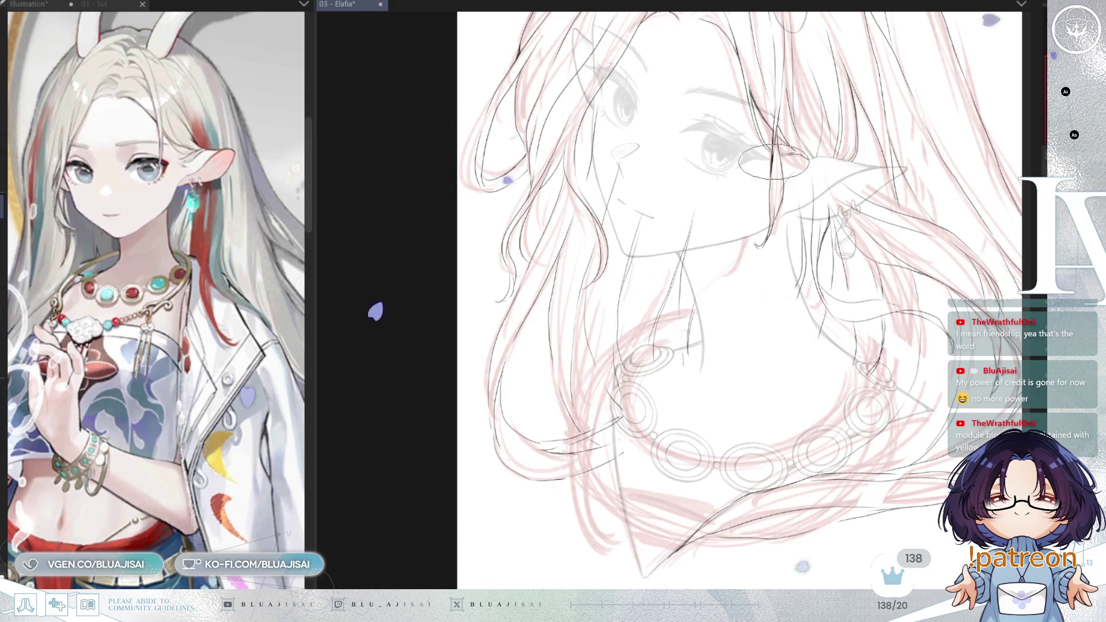
Step: Zoom onto the chin and neck, ink the strands there, then hide the red rough layer
drag(772, 164, 739, 240)
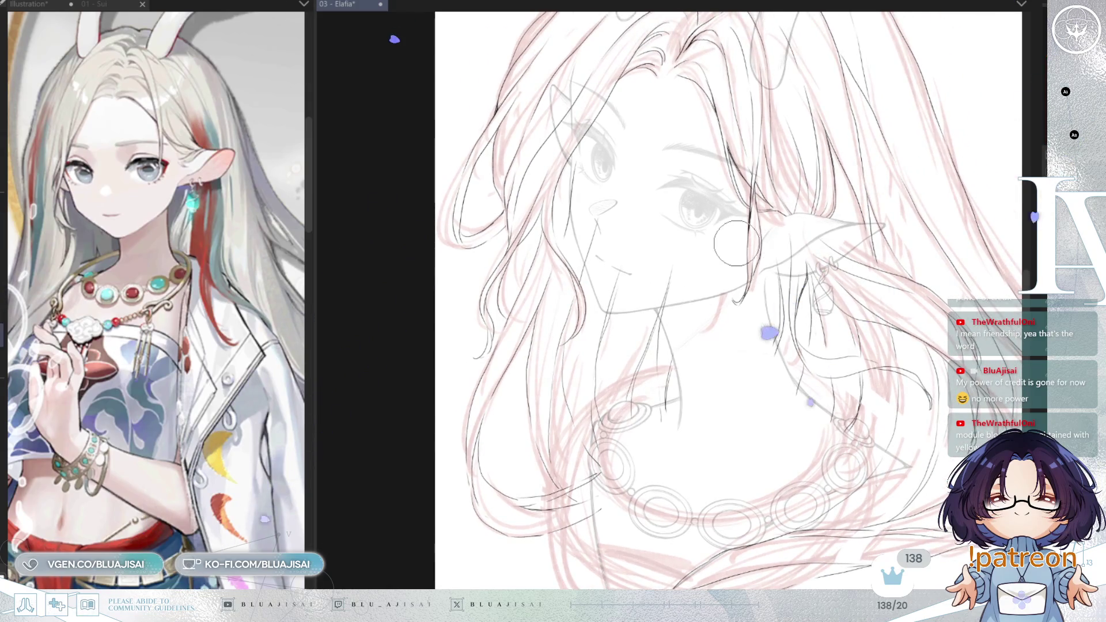
scroll(639, 262, up, 2)
drag(662, 295, 651, 338)
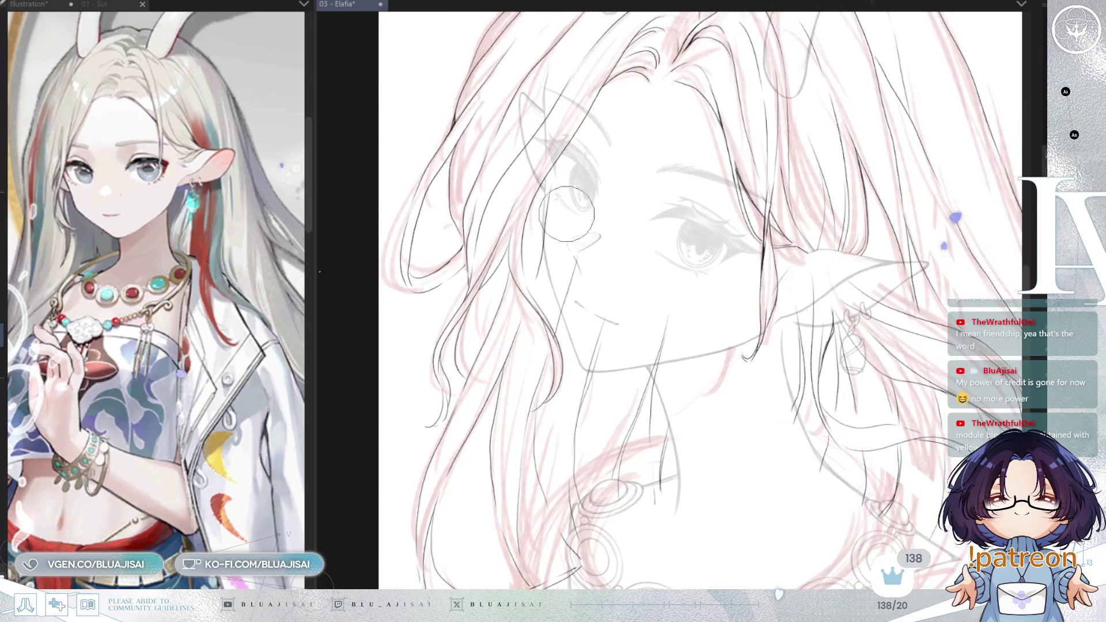
scroll(551, 188, up, 2)
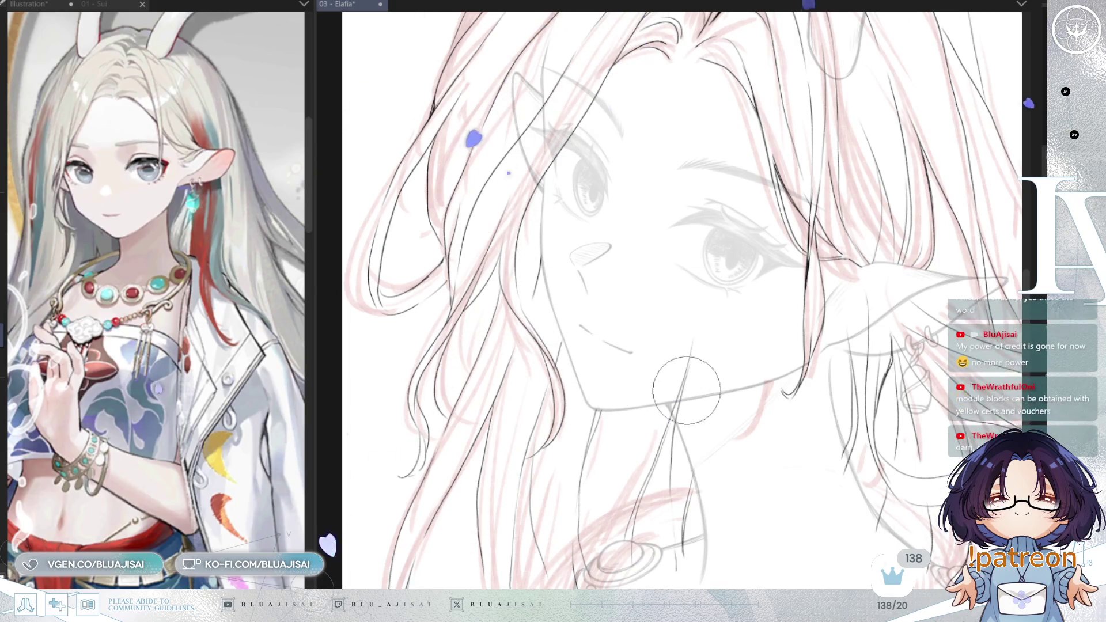
drag(681, 417, 661, 297)
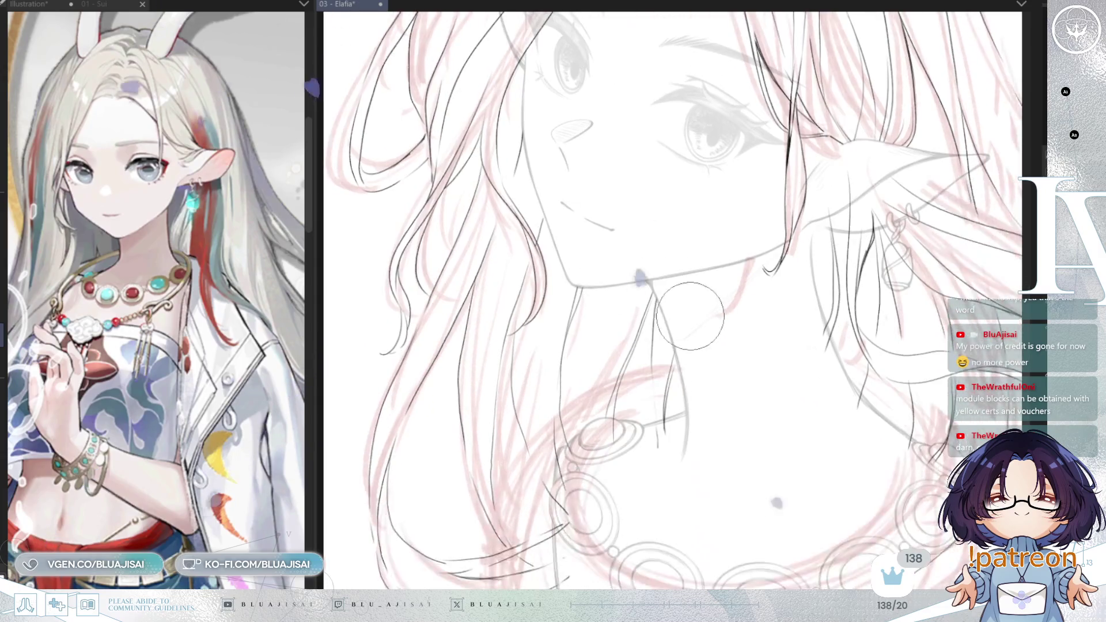
scroll(682, 364, up, 2)
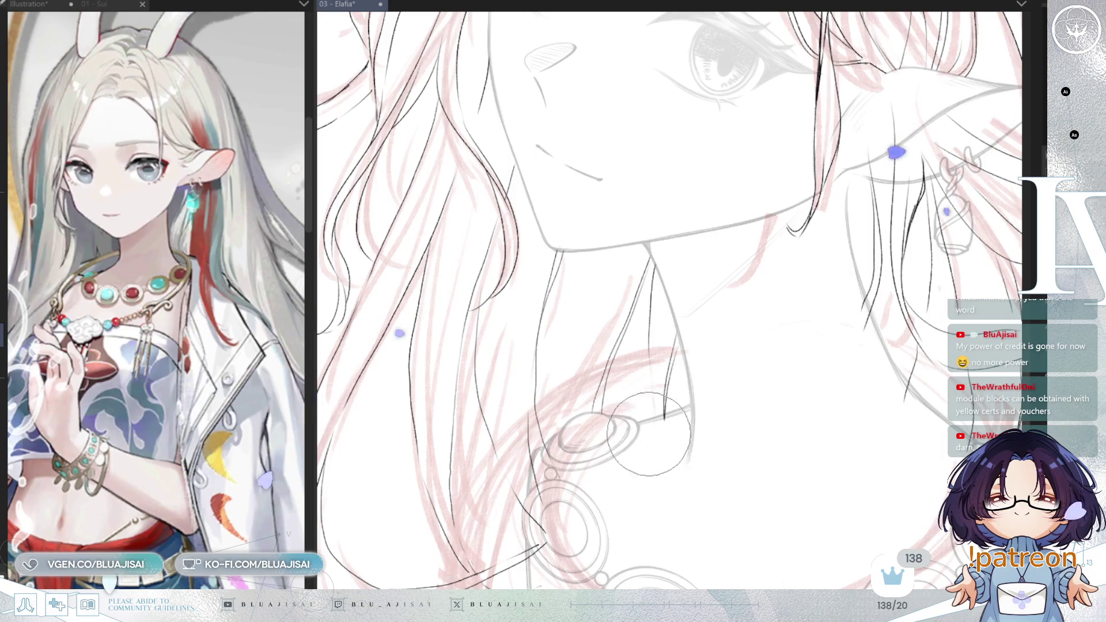
drag(672, 467, 695, 393)
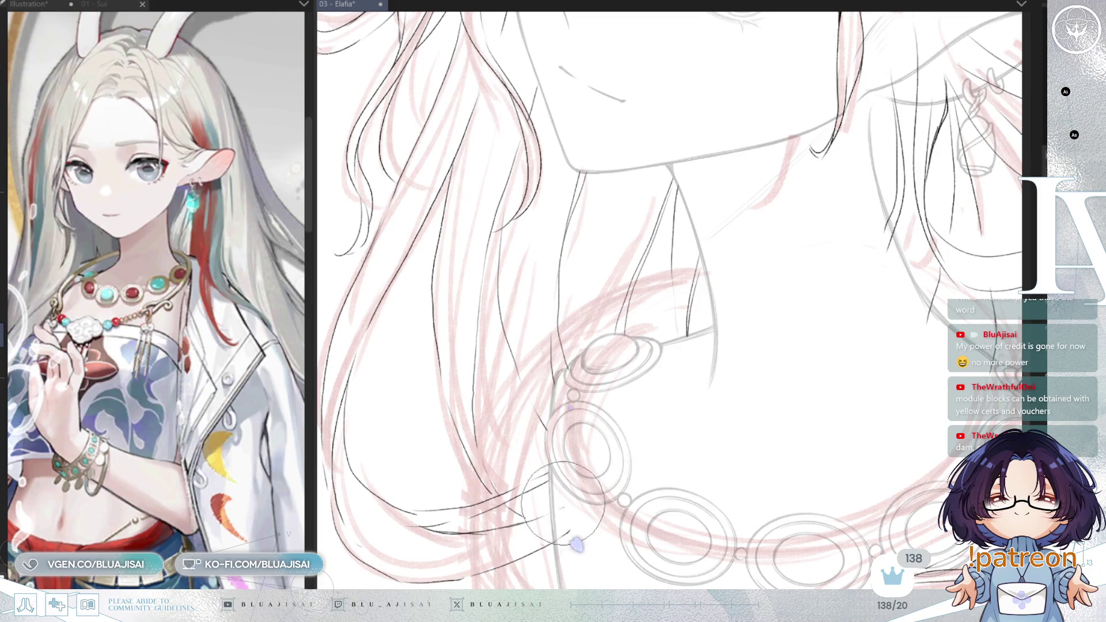
scroll(682, 383, down, 2)
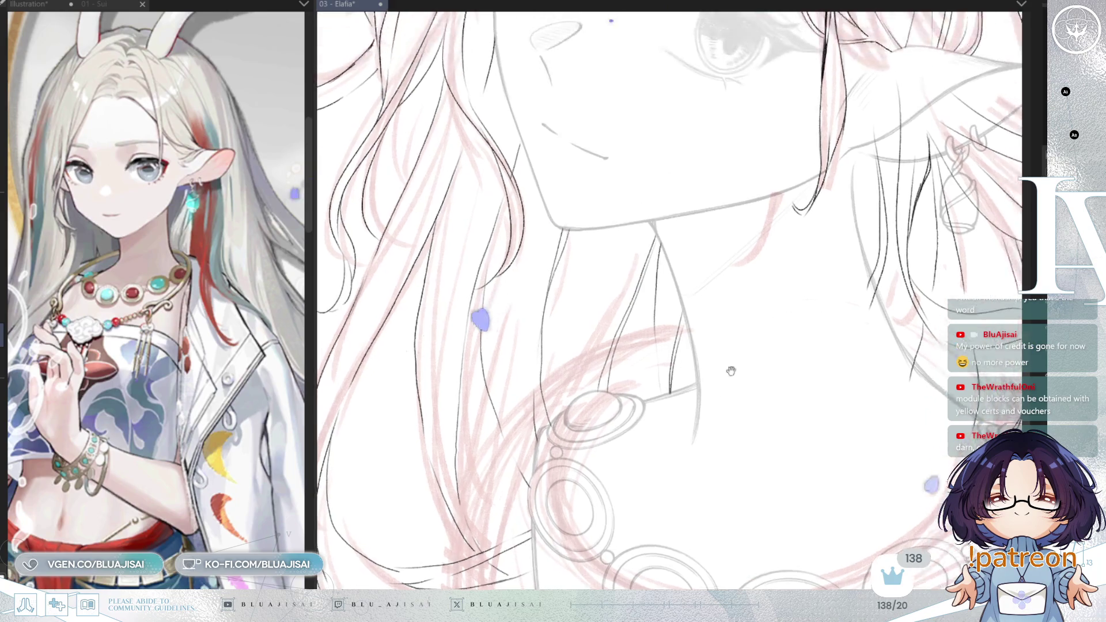
scroll(724, 377, down, 2)
scroll(711, 383, up, 3)
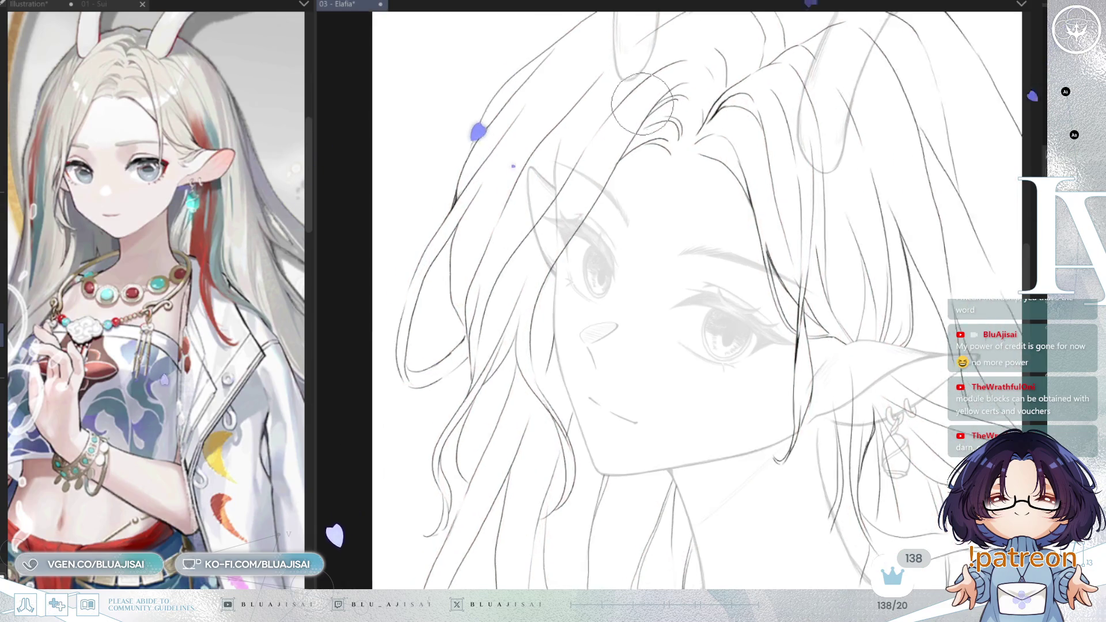
scroll(629, 232, up, 3)
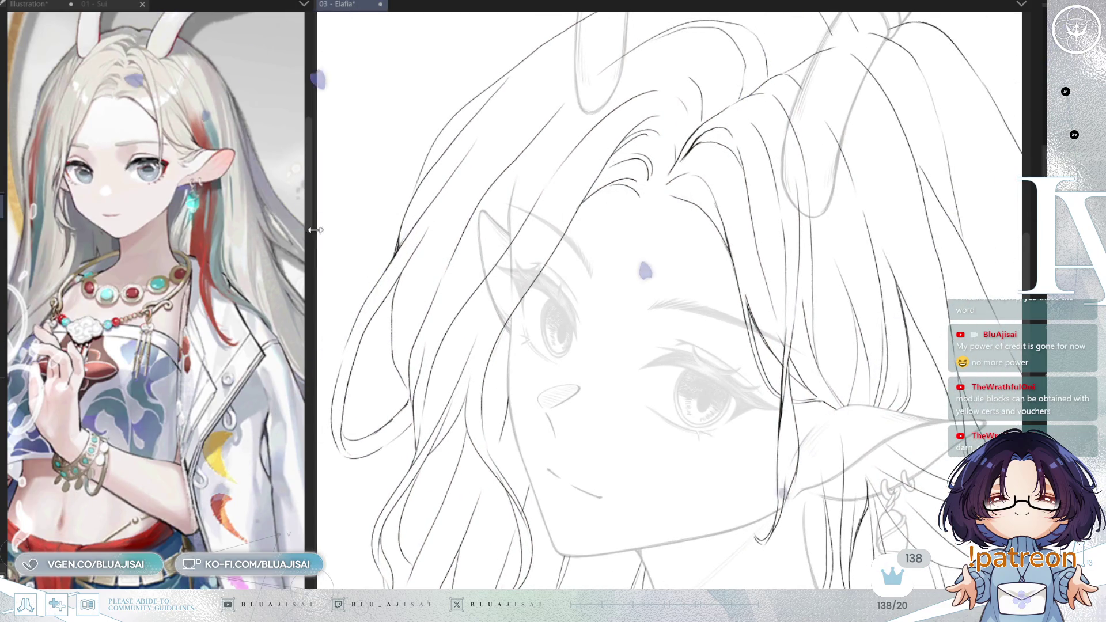
Step: Widen the canvas beside the reference and ink a hair strand down past the eye
drag(312, 393, 215, 394)
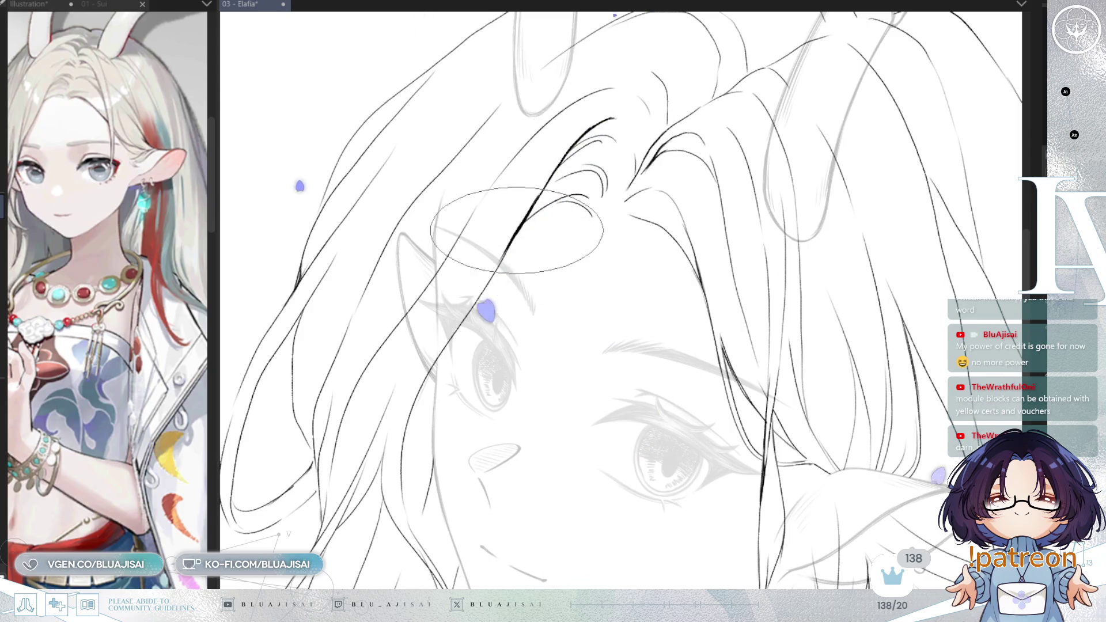
mouse_move(457, 259)
mouse_down()
mouse_move(550, 222)
mouse_move(482, 396)
mouse_up()
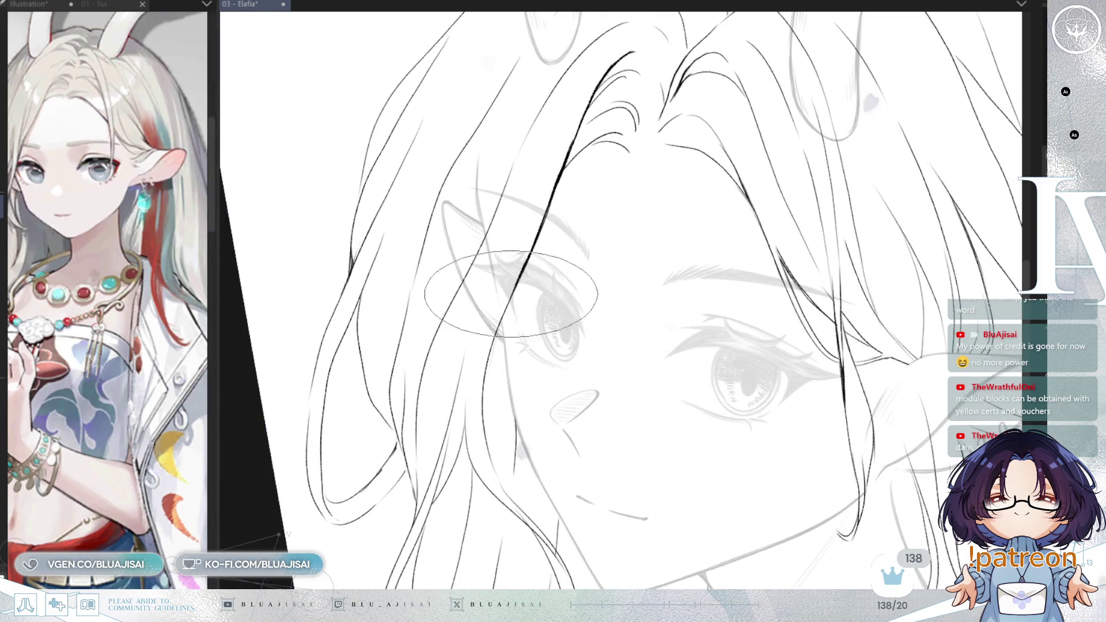
drag(481, 396, 486, 432)
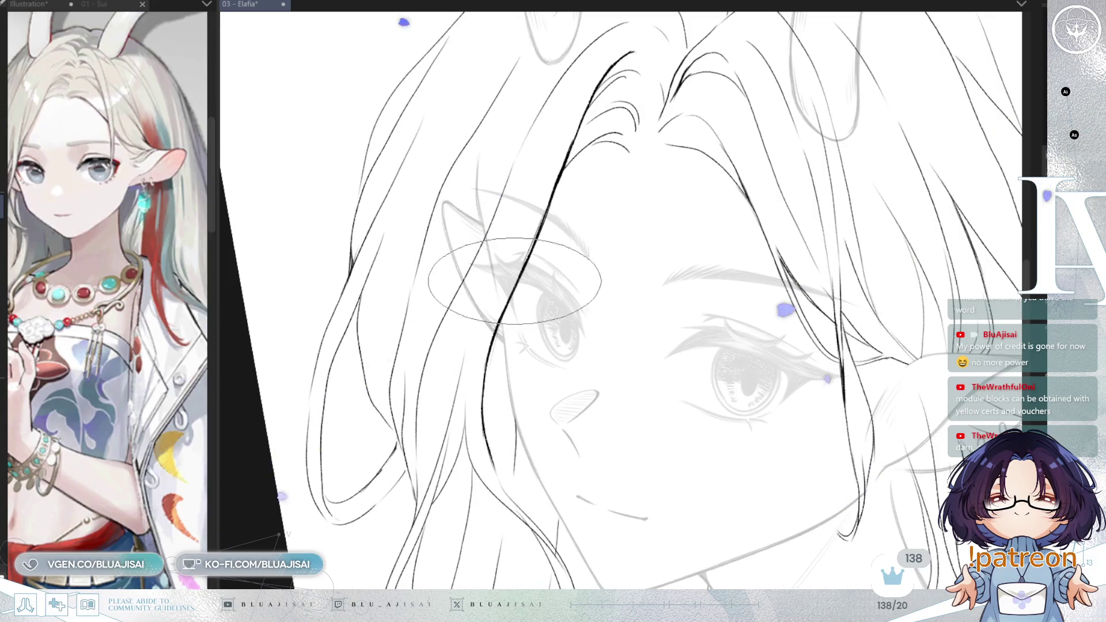
scroll(527, 160, up, 2)
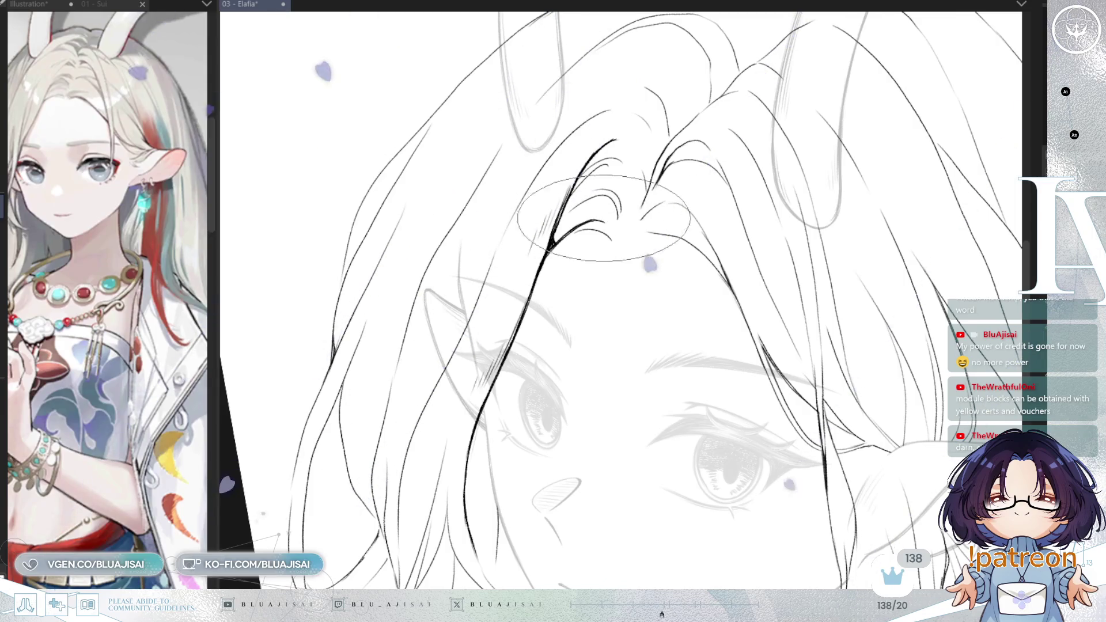
key(Delete)
key(Delete)
key(End)
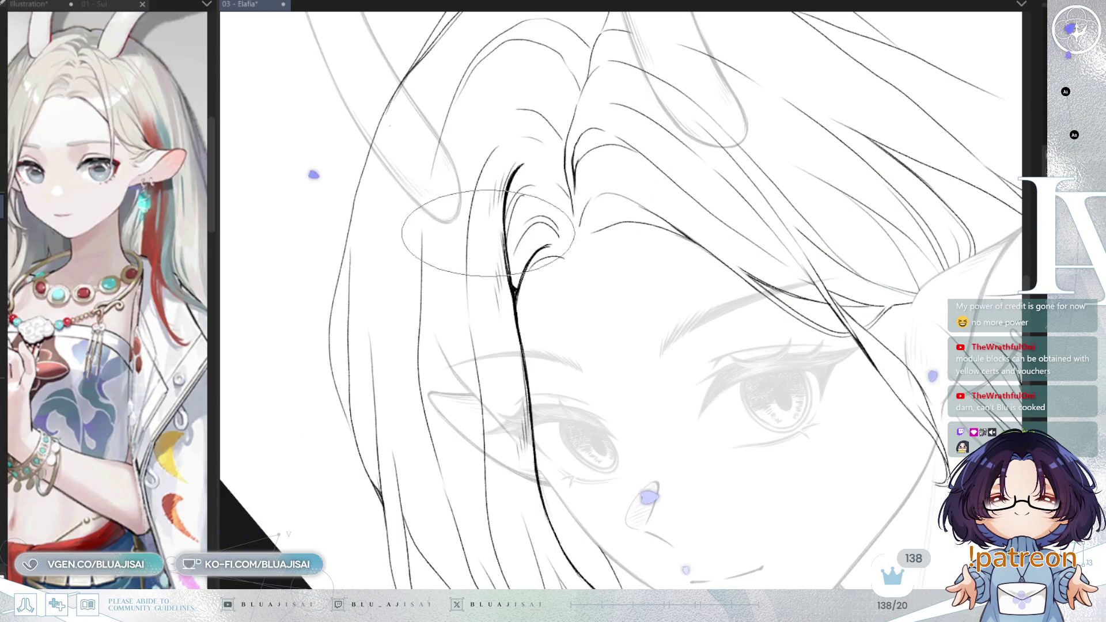
Step: Thicken the hairline and left hair line with dark ink from the parting down to its lower end
drag(500, 145, 480, 181)
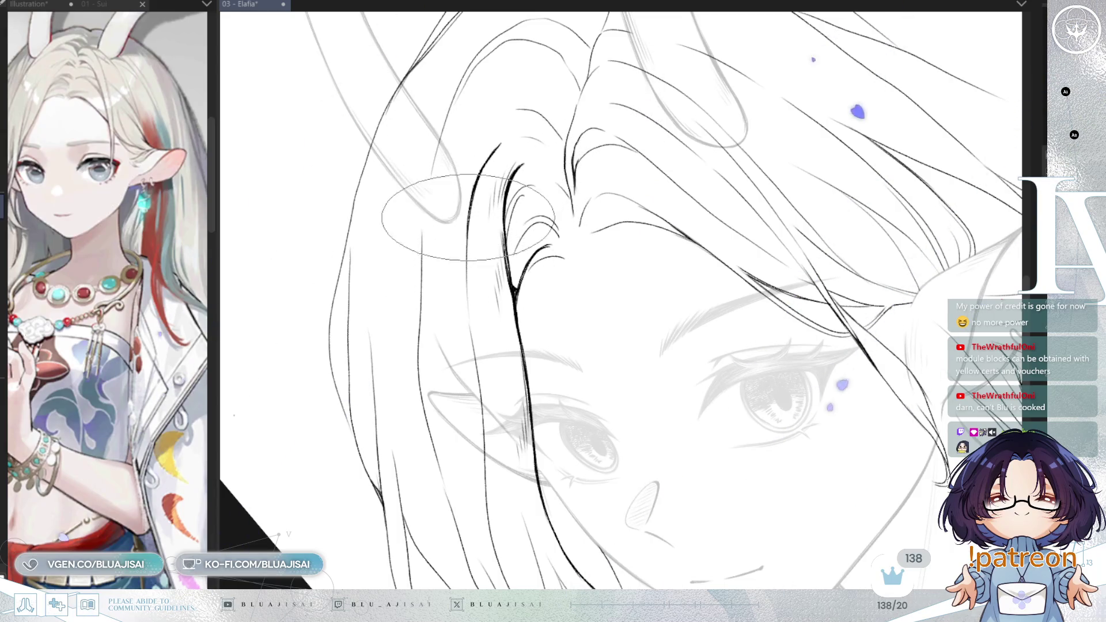
drag(499, 145, 465, 250)
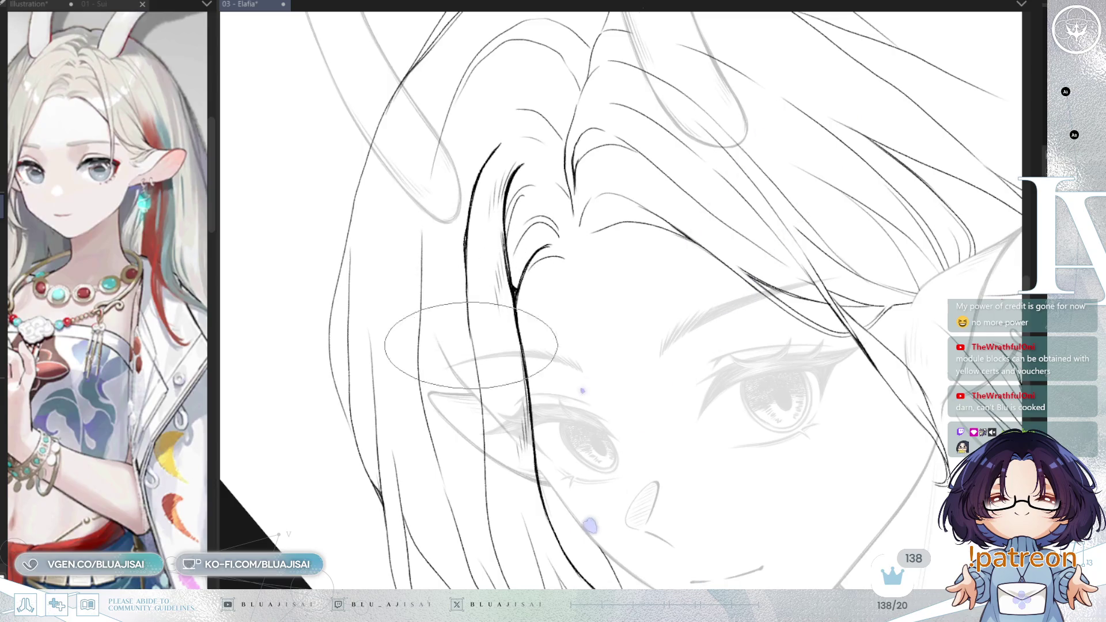
drag(468, 338, 467, 277)
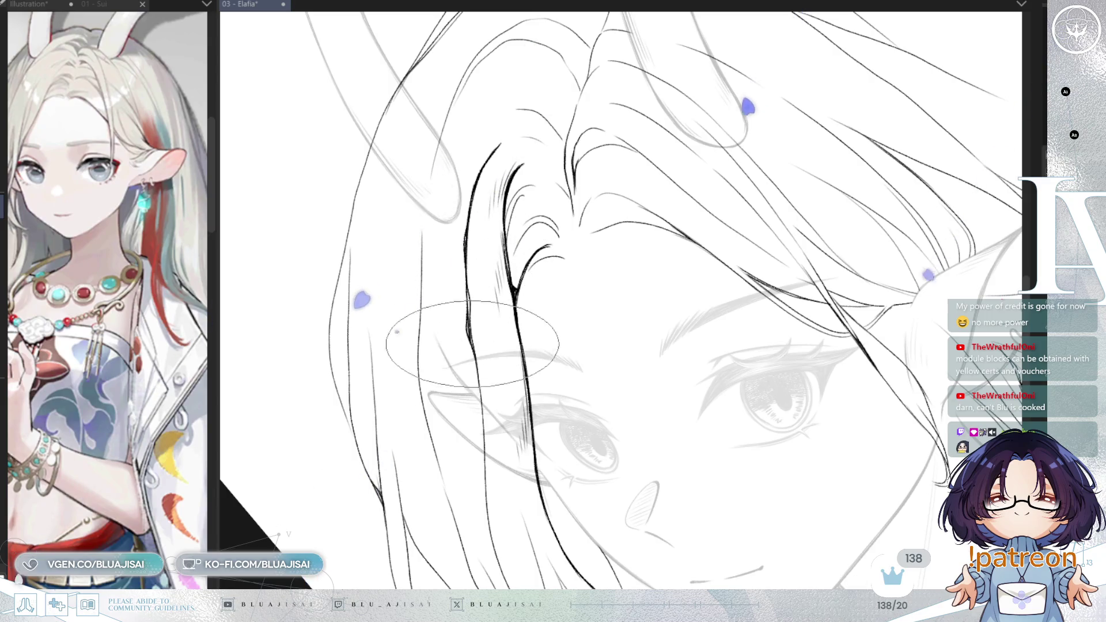
mouse_move(481, 406)
mouse_down()
mouse_move(496, 444)
mouse_move(482, 368)
mouse_up()
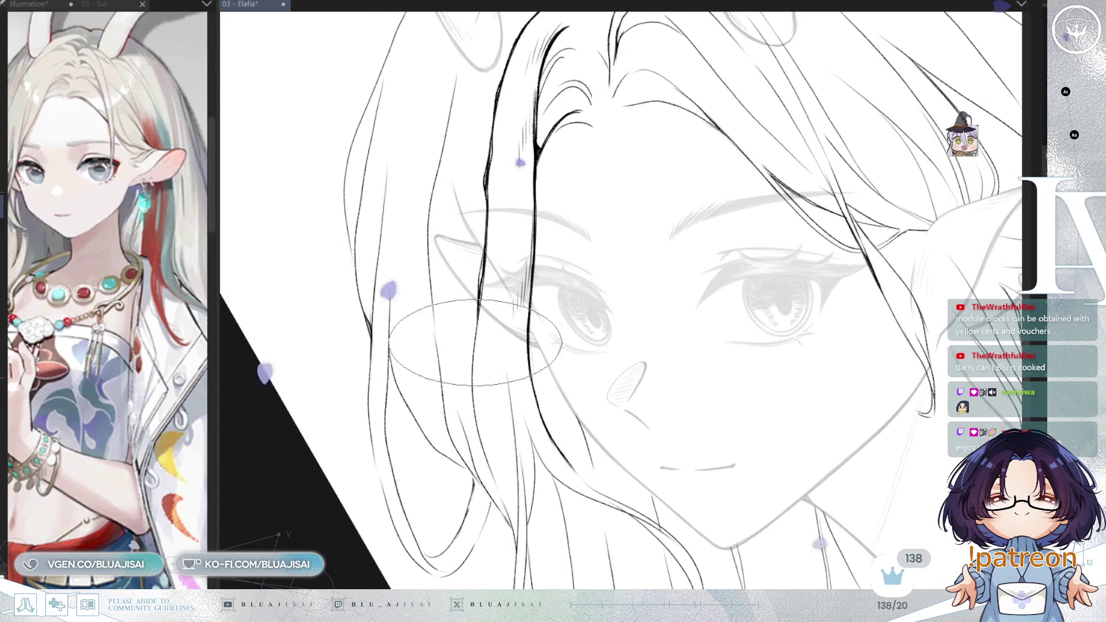
drag(470, 366, 500, 250)
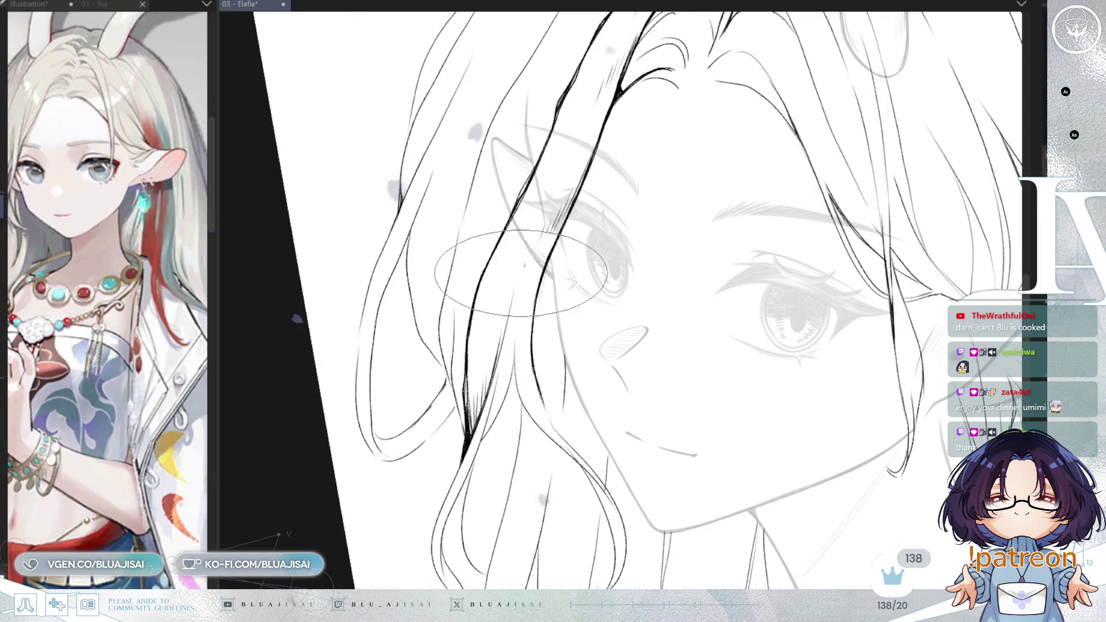
mouse_move(496, 364)
mouse_down()
mouse_move(817, 182)
mouse_move(582, 278)
mouse_move(668, 251)
mouse_move(648, 281)
mouse_move(658, 291)
mouse_up()
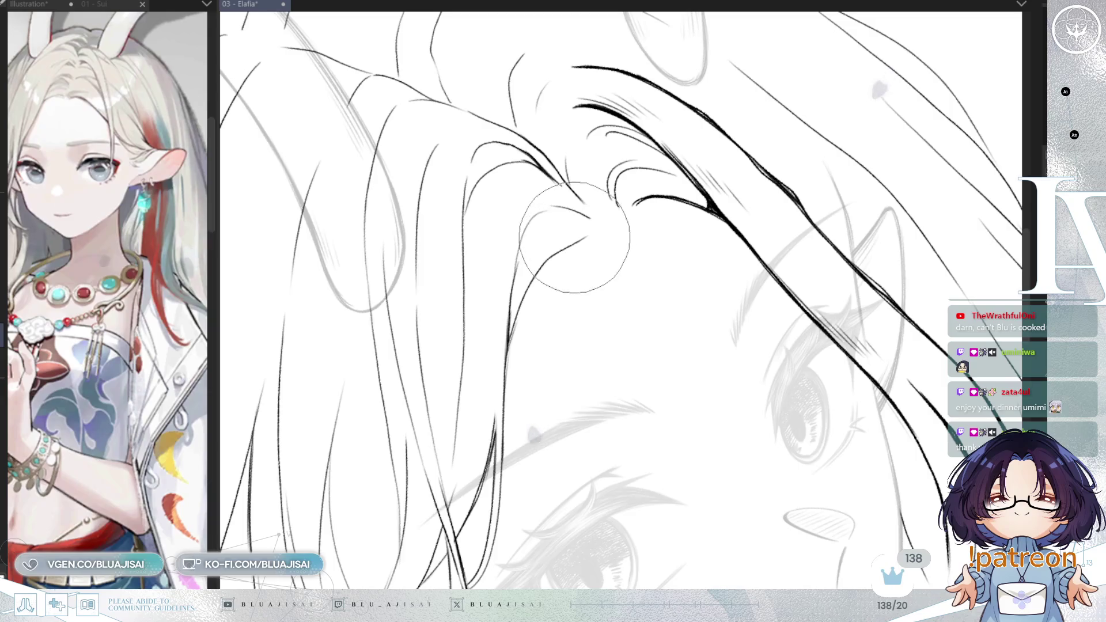
Step: Taper the lower hair stroke, thicken its curve, add fine strands in the V of the parting, and mirror-check
drag(506, 371, 601, 234)
drag(518, 285, 596, 235)
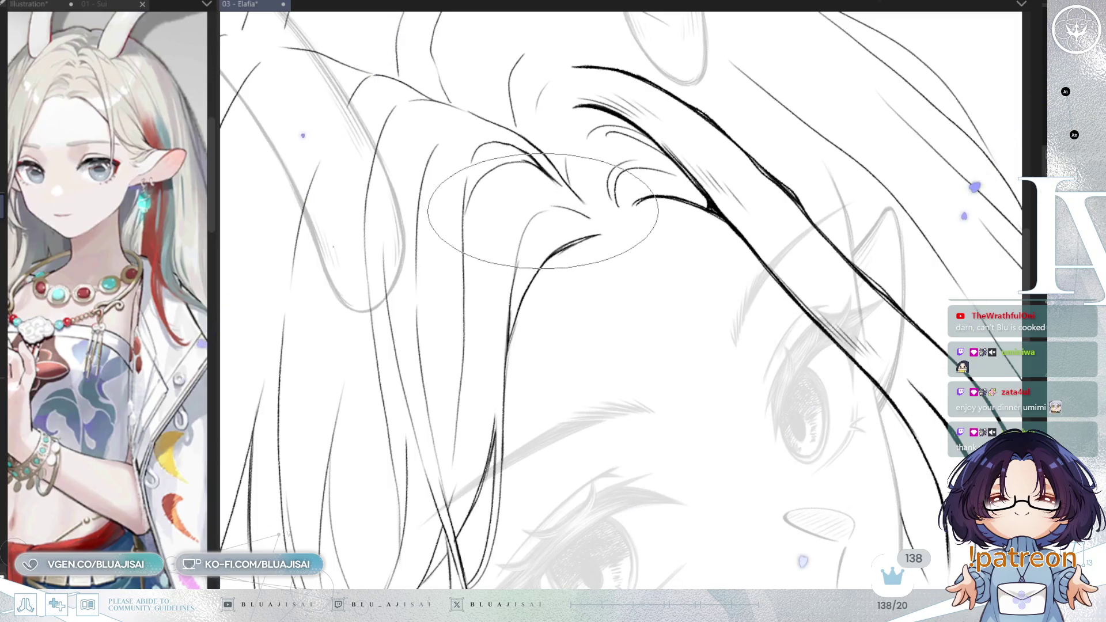
mouse_move(514, 260)
mouse_down()
mouse_move(545, 212)
mouse_move(515, 286)
mouse_up()
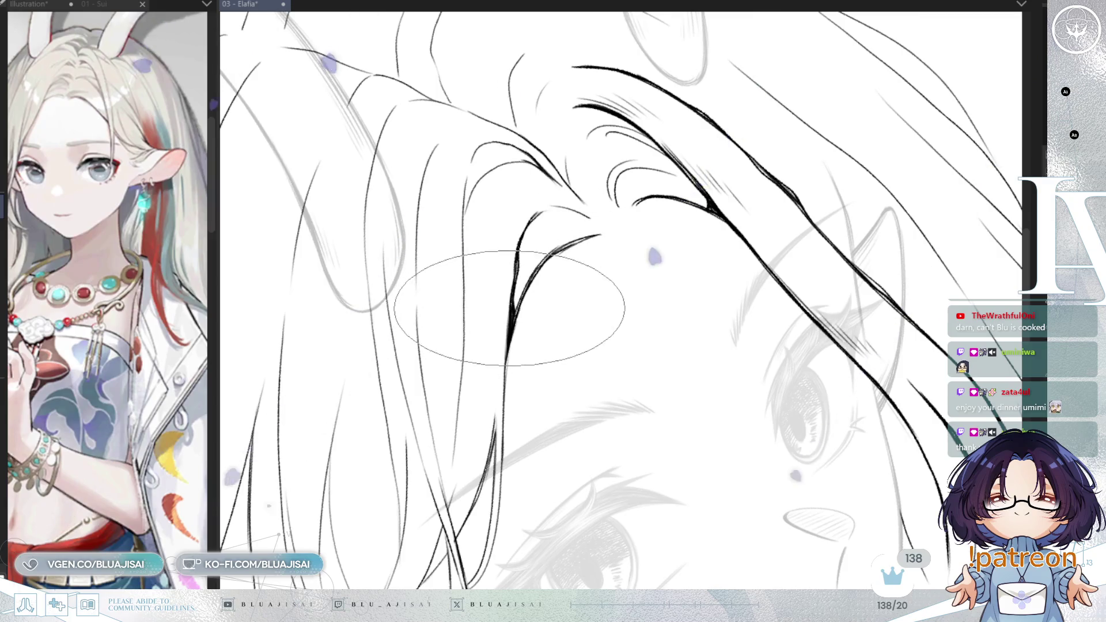
drag(521, 260, 543, 215)
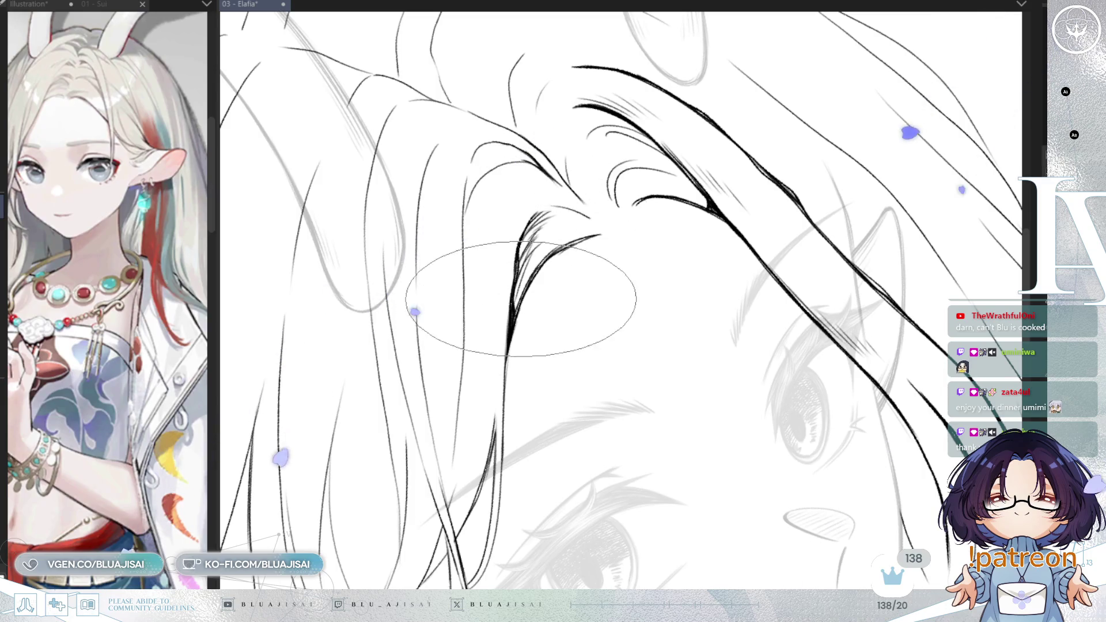
key(h)
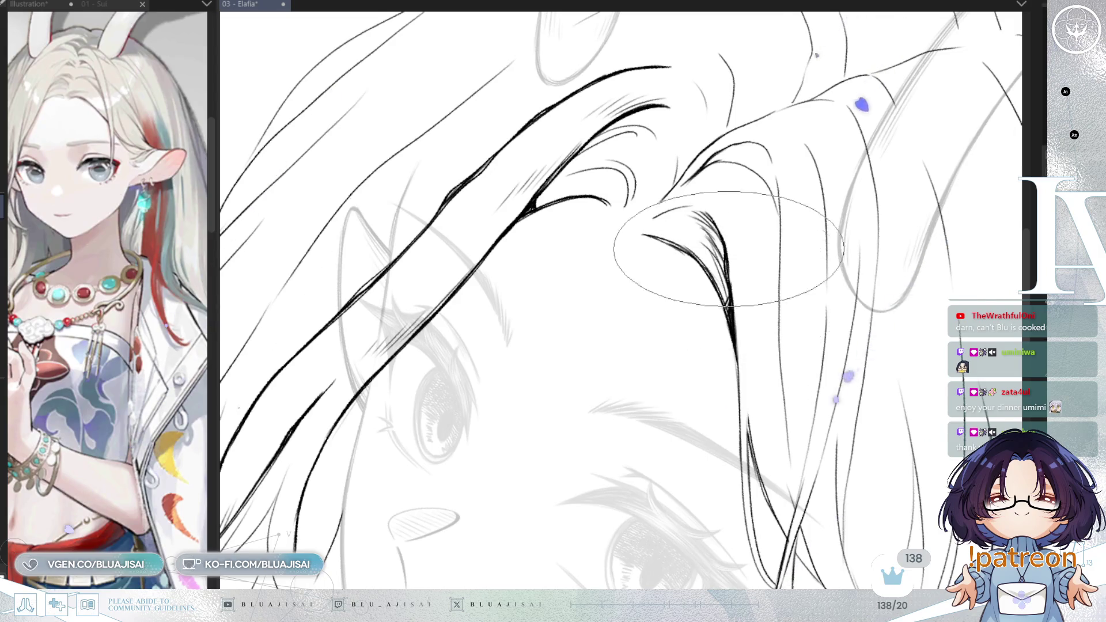
key(h)
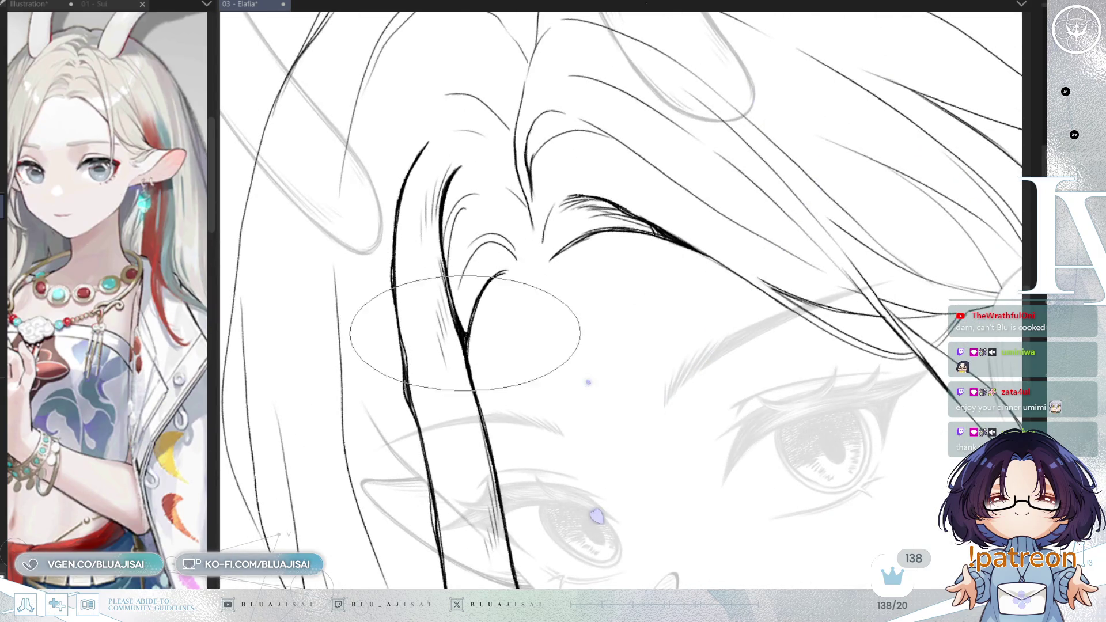
mouse_move(467, 329)
mouse_down()
mouse_move(454, 247)
mouse_move(511, 259)
mouse_up()
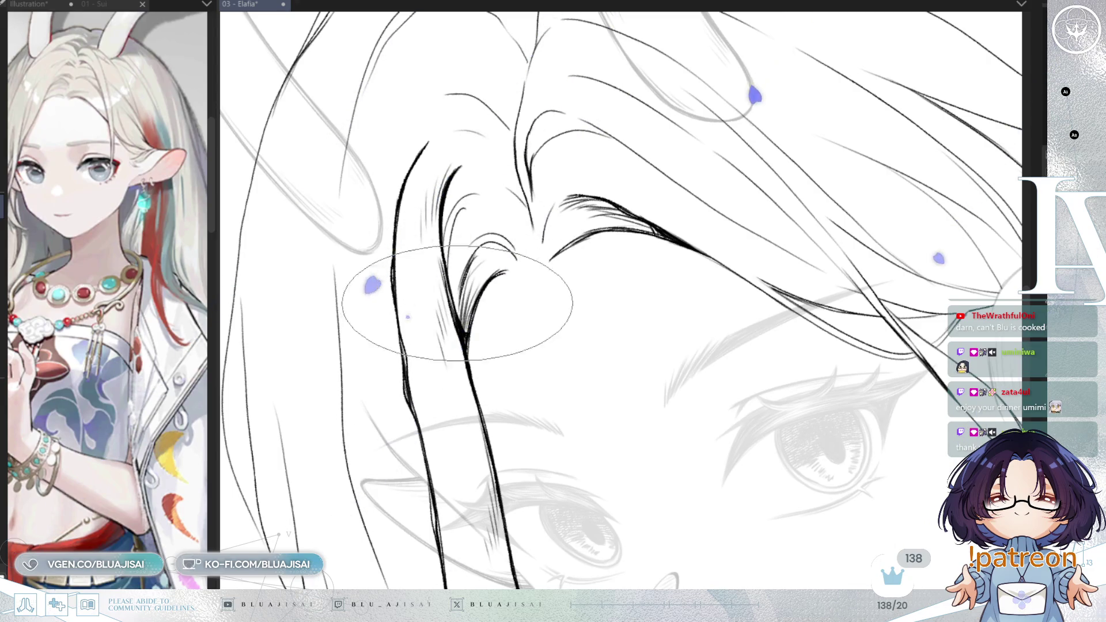
scroll(796, 117, down, 3)
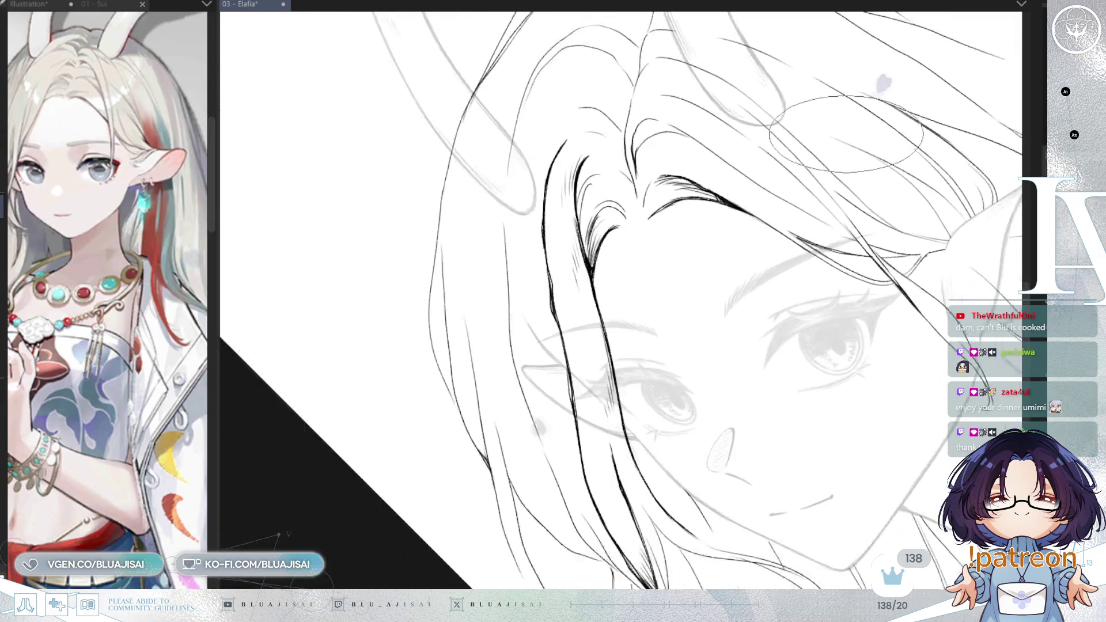
Step: Reset the rotation, zoom on the parting and thicken another hair line with a bold tapered stroke
key(End)
key(End)
key(Home)
scroll(605, 259, up, 2)
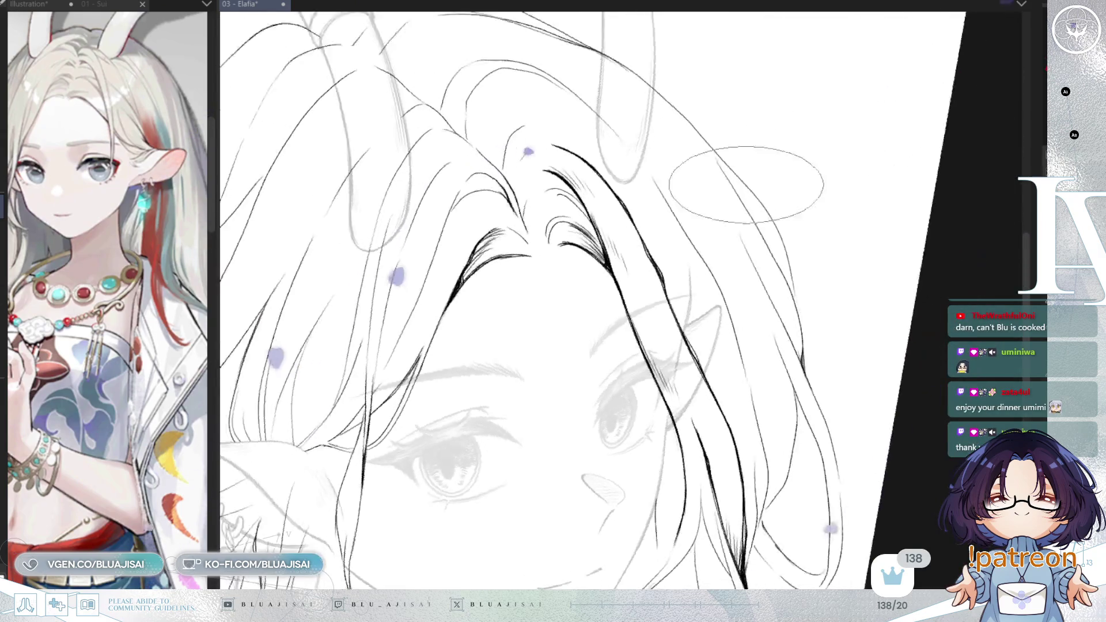
key(Delete)
scroll(582, 338, up, 2)
scroll(582, 338, up, 1)
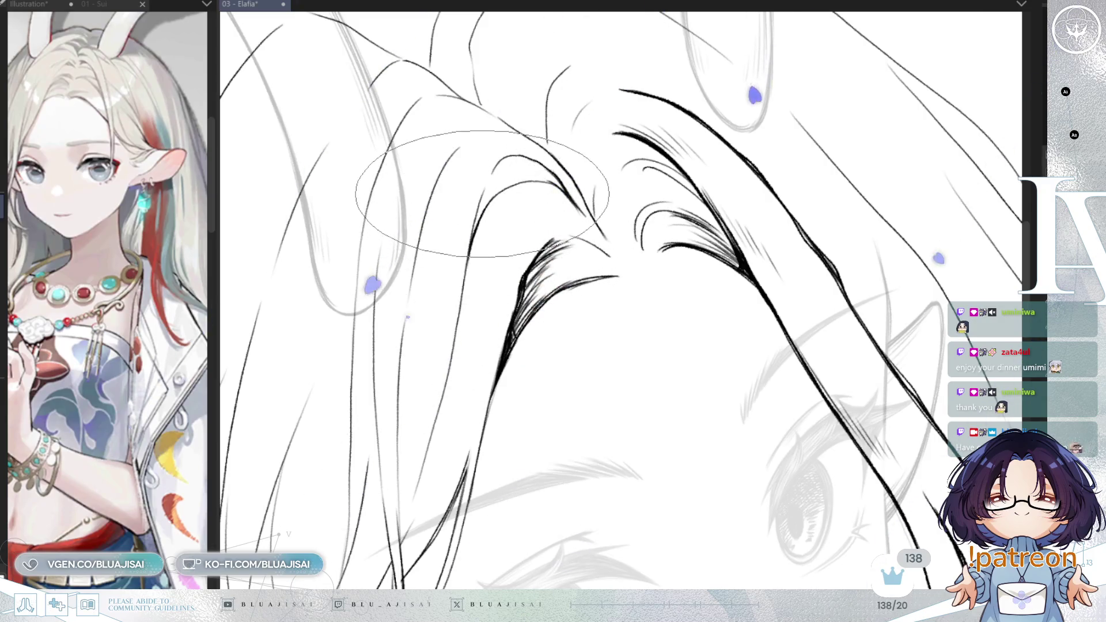
drag(478, 197, 474, 244)
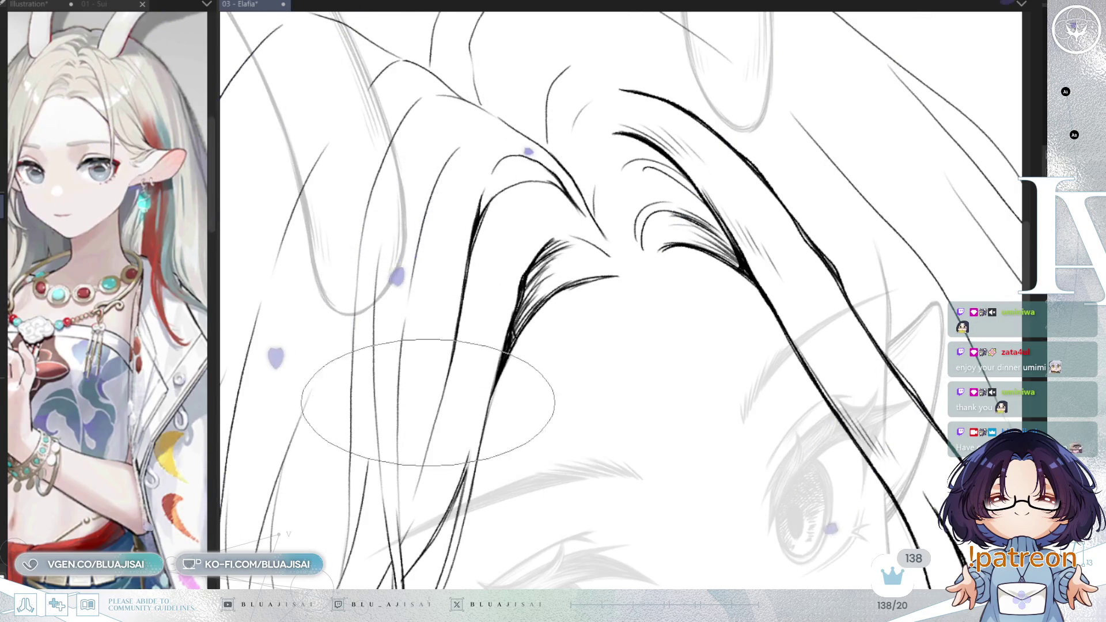
drag(580, 244, 644, 201)
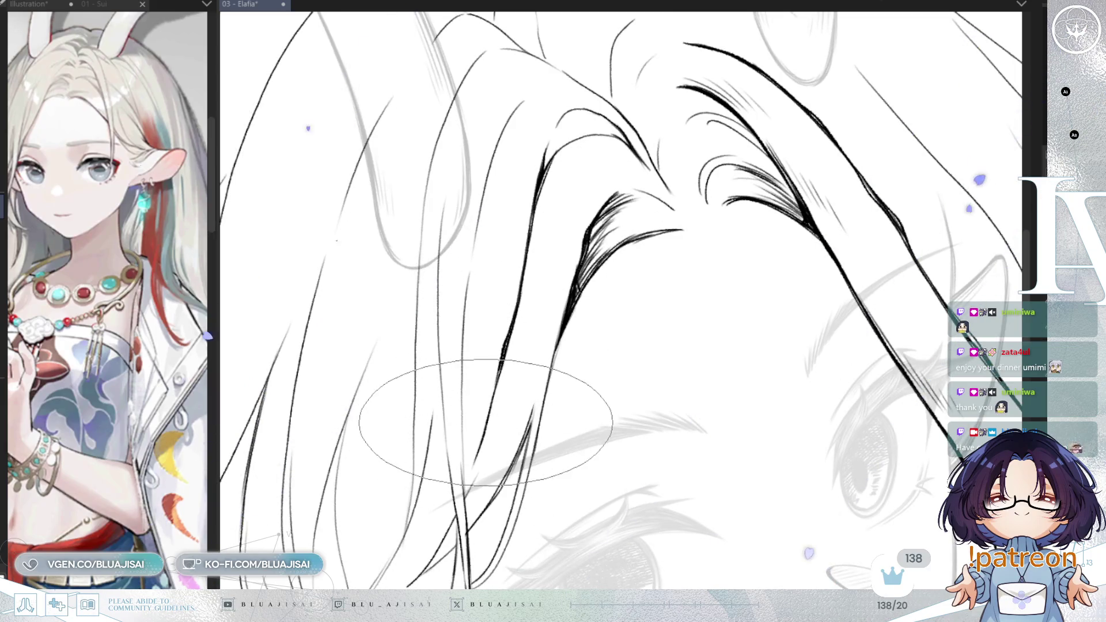
drag(513, 425, 589, 339)
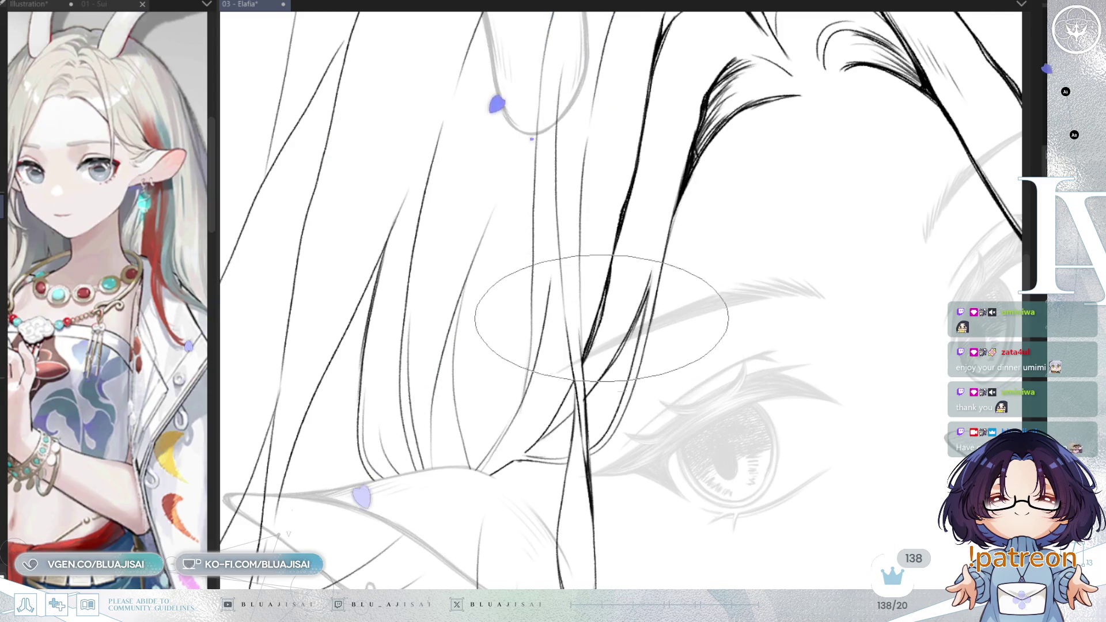
Step: Add faint strokes beside the thick hair line past the eye and check them in mirrored view
drag(634, 209, 625, 250)
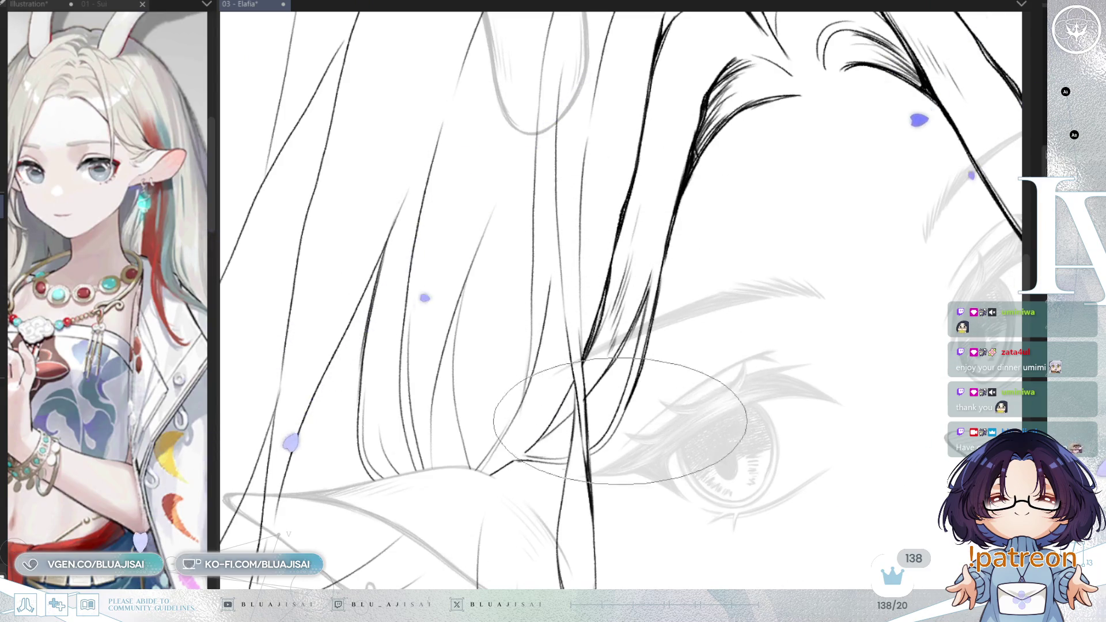
key(h)
key(minus)
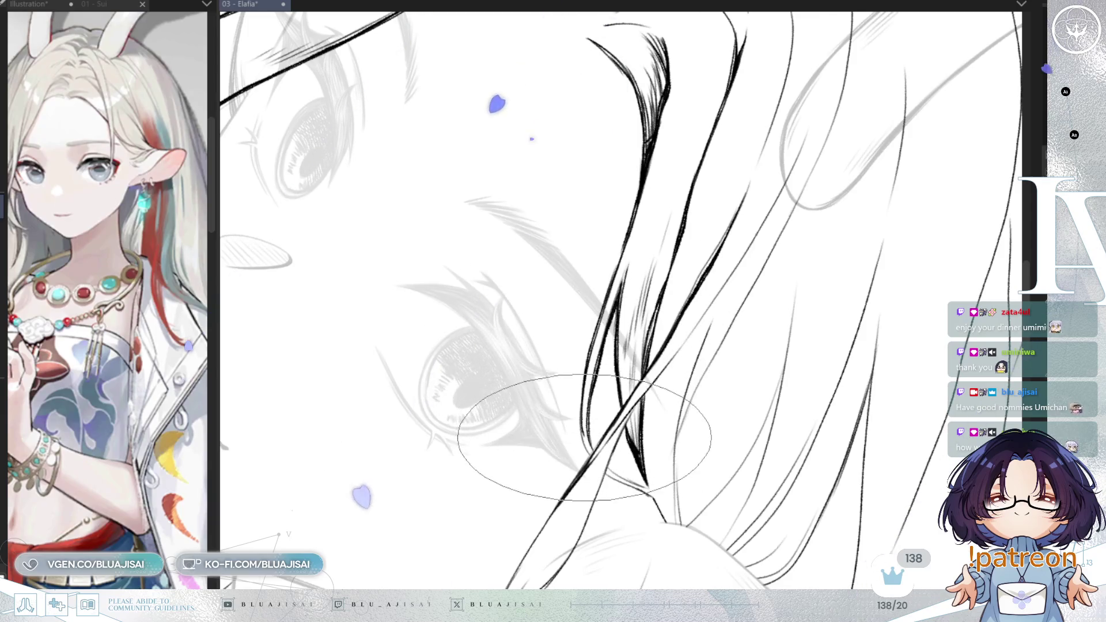
drag(597, 441, 679, 302)
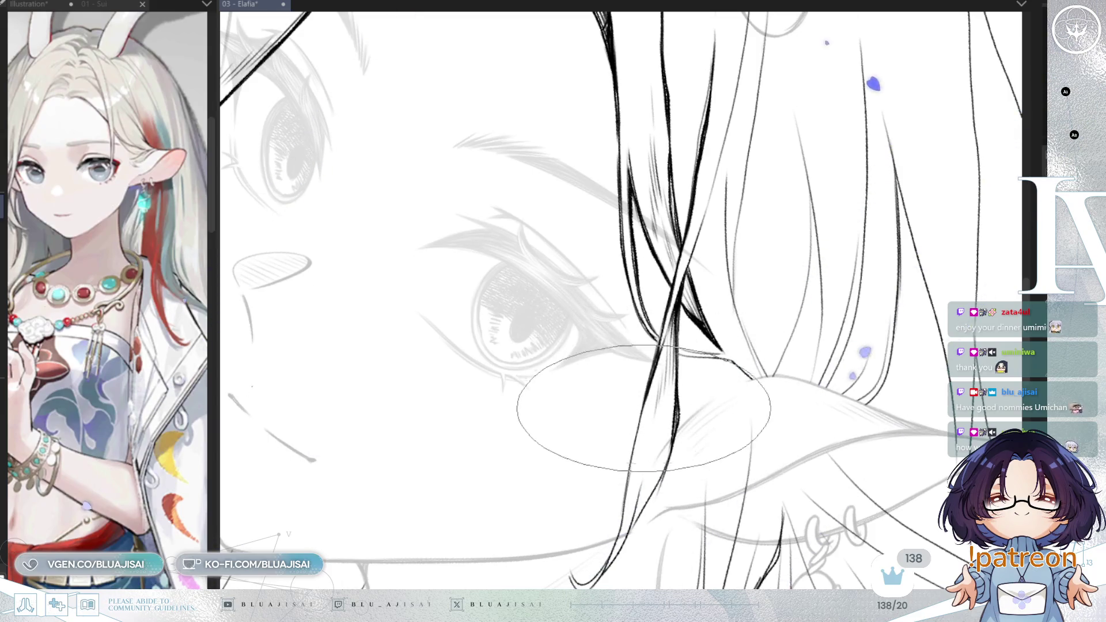
key(h)
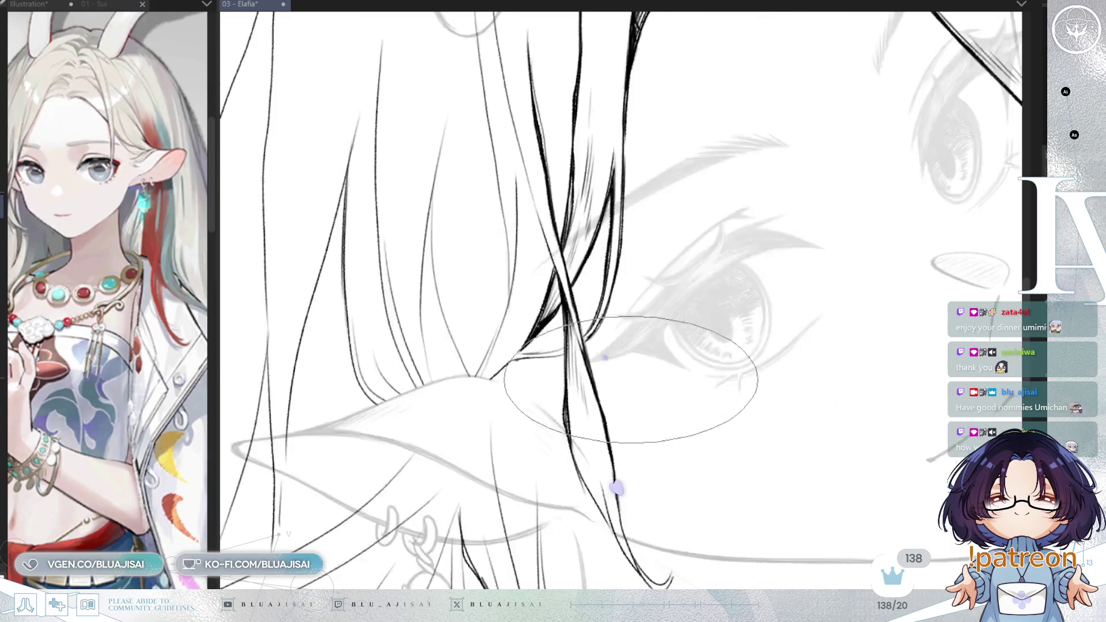
Step: Rotate and pan along the strand toward the pointed ear to inspect its lower tip and upper hair
drag(616, 415, 653, 281)
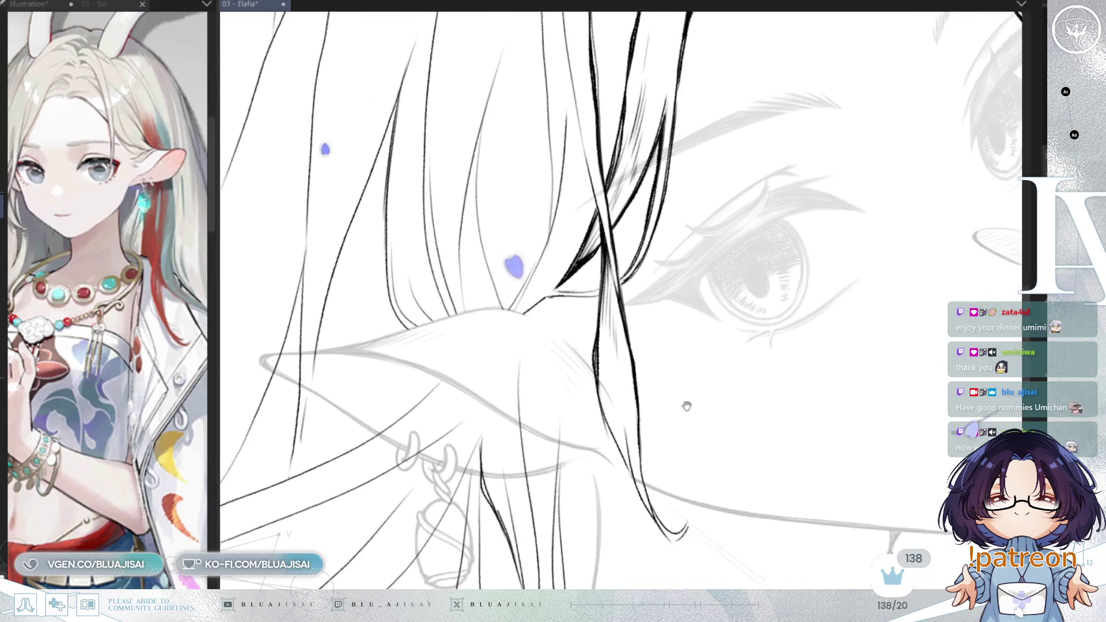
key(asciicircum)
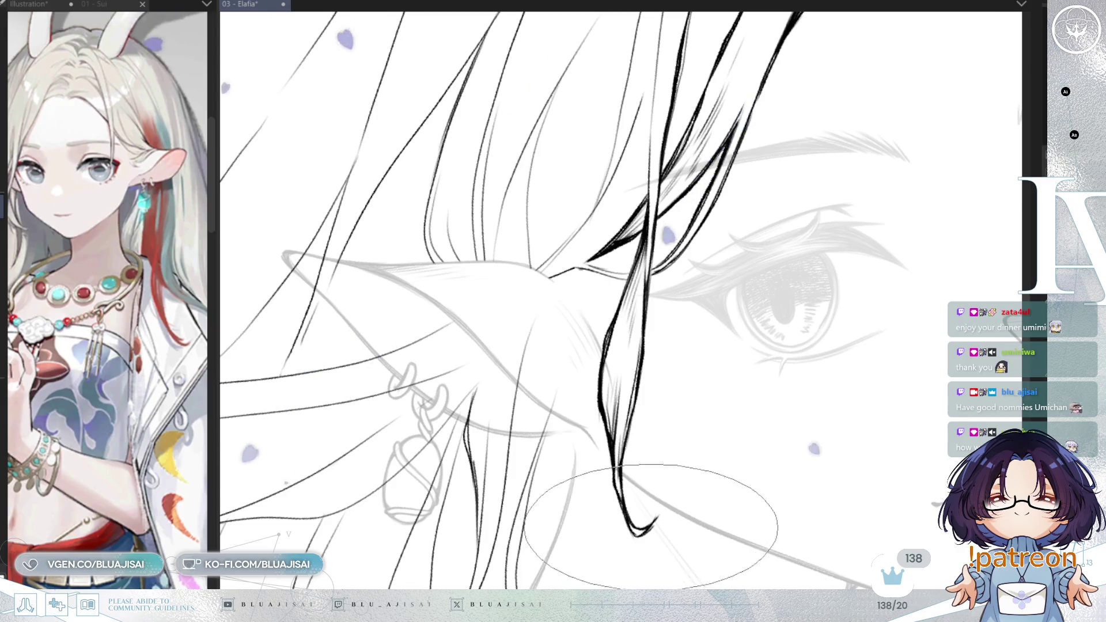
drag(687, 238, 656, 320)
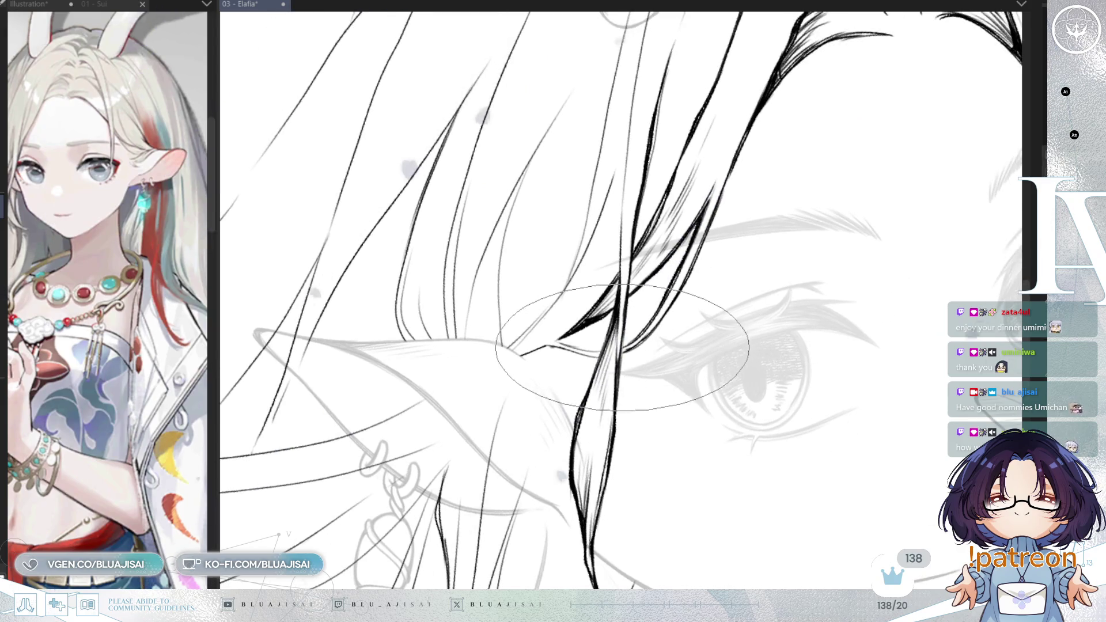
mouse_move(623, 346)
mouse_down()
mouse_move(645, 325)
mouse_move(580, 380)
mouse_up()
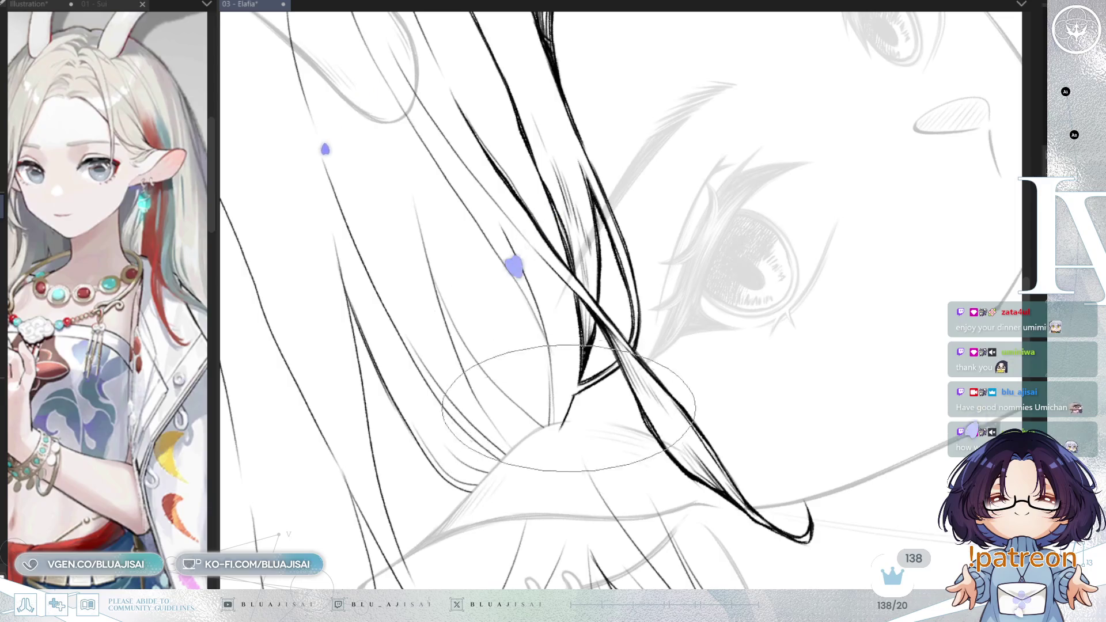
mouse_move(564, 400)
mouse_down()
mouse_move(554, 250)
mouse_move(616, 123)
mouse_up()
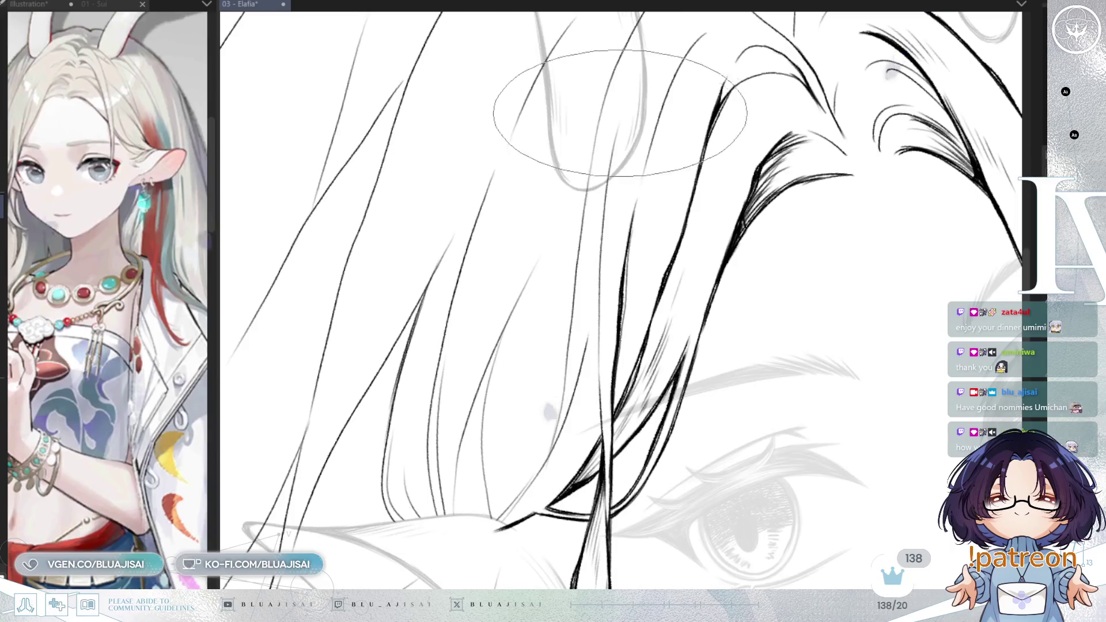
mouse_move(616, 124)
mouse_down()
mouse_move(634, 182)
mouse_move(582, 266)
mouse_up()
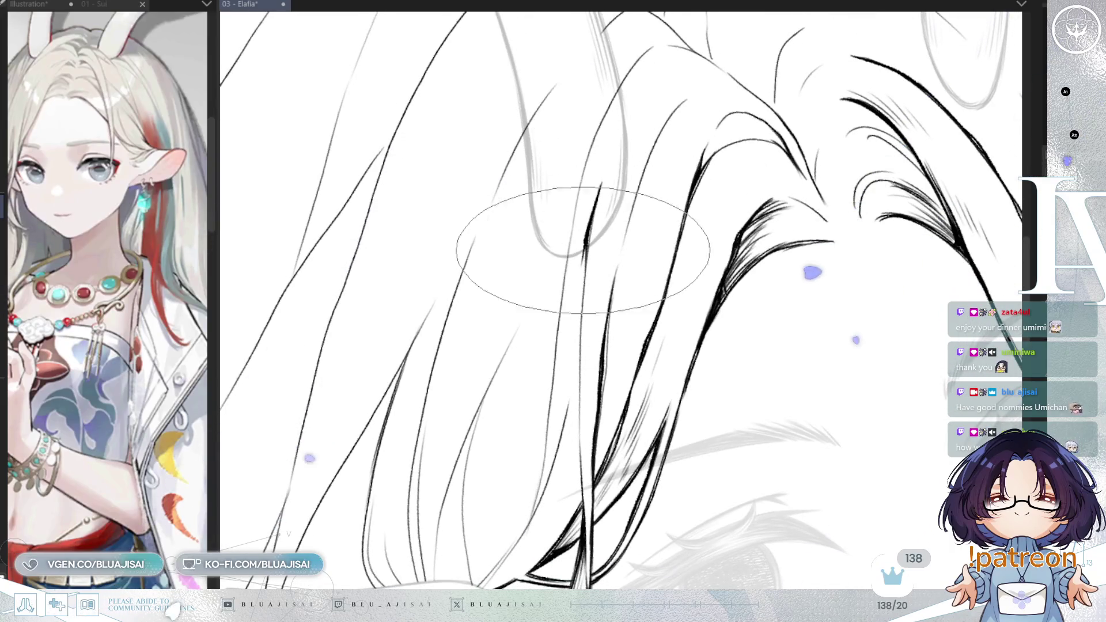